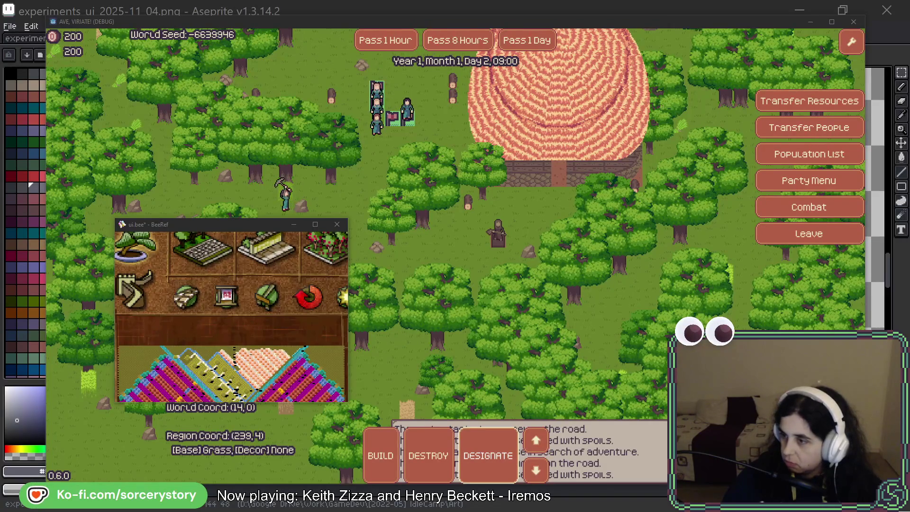
Paste the wheat-field screenshot onto the board and move it clear of the older images
{"action": "scroll", "coordinate": [239, 321], "scroll_direction": "down", "scroll_amount": 5}
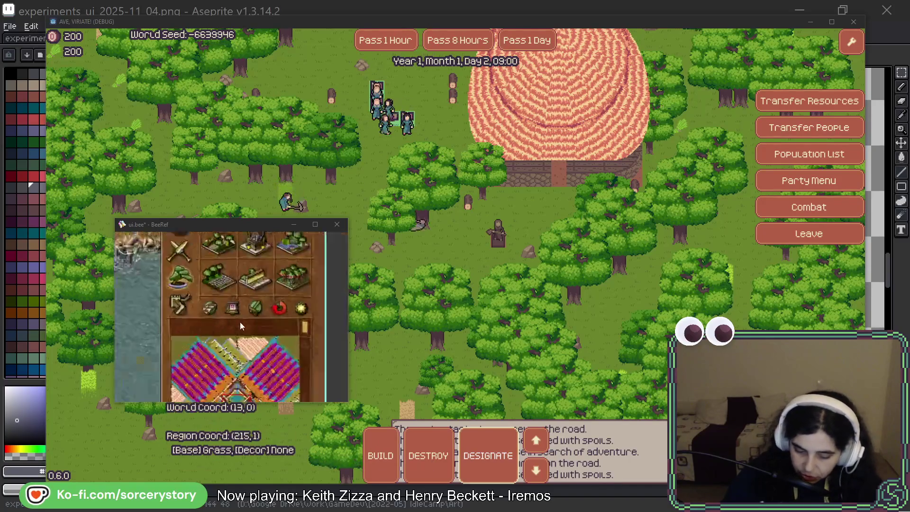
{"action": "scroll", "coordinate": [224, 301], "scroll_direction": "down", "scroll_amount": 5}
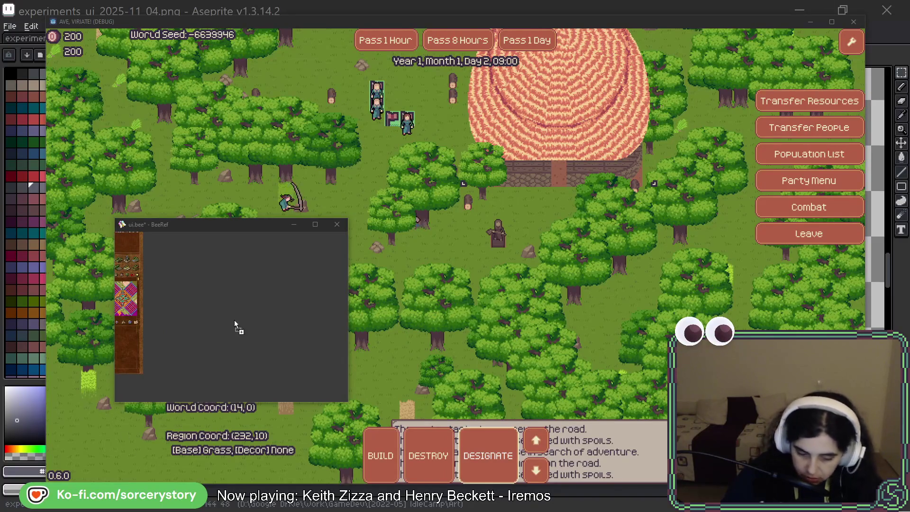
{"action": "key", "text": "ctrl+v"}
{"action": "left_click_drag", "start_coordinate": [255, 312], "coordinate": [287, 306]}
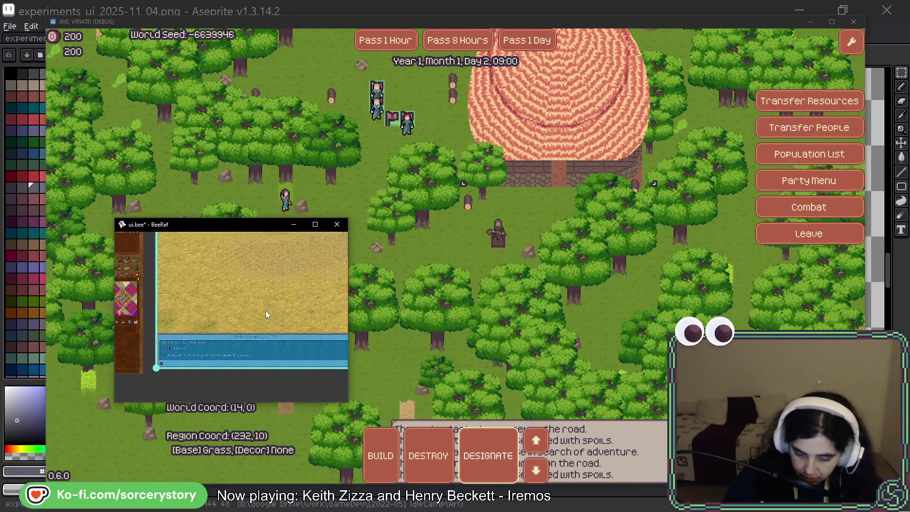
{"action": "left_click", "coordinate": [303, 370]}
Zoom into the wheat-field screenshot's blue panel to inspect its round icons, then refocus the game
{"action": "scroll", "coordinate": [304, 371], "scroll_direction": "up", "scroll_amount": 10}
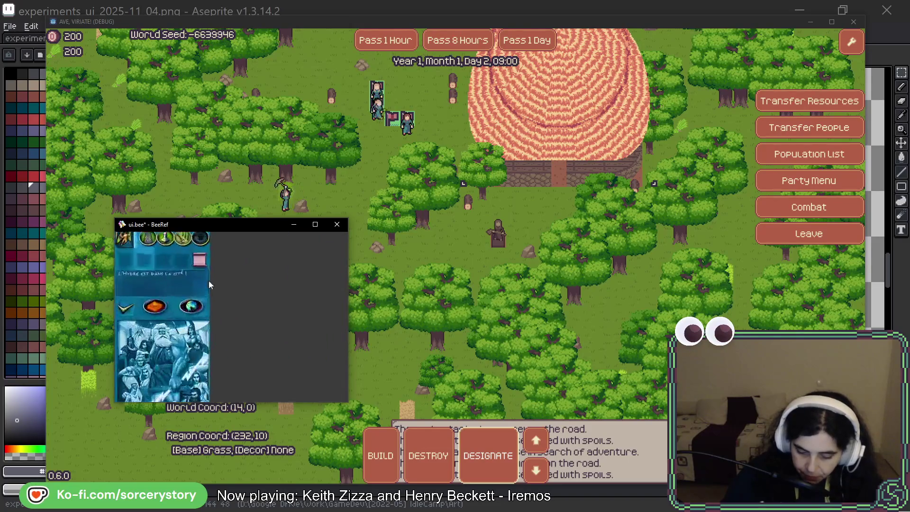
{"action": "scroll", "coordinate": [264, 296], "scroll_direction": "up", "scroll_amount": 5}
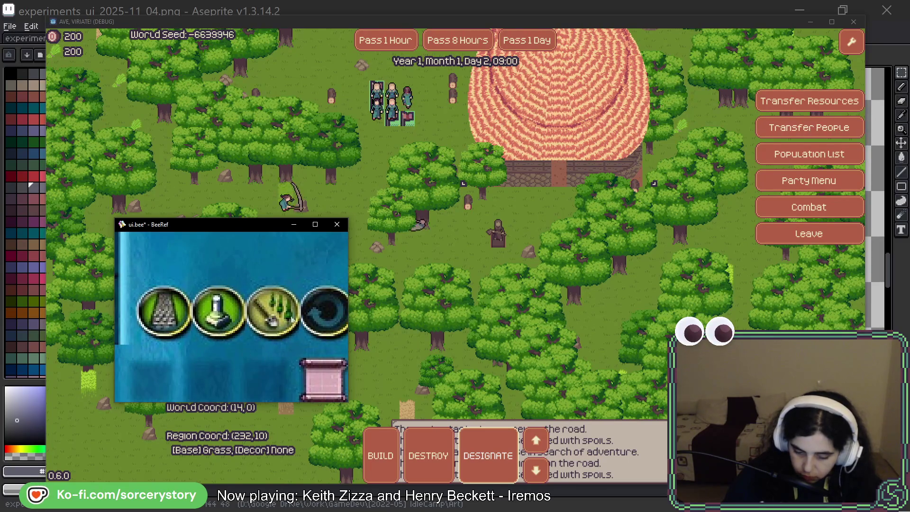
{"action": "scroll", "coordinate": [263, 318], "scroll_direction": "down", "scroll_amount": 3}
{"action": "scroll", "coordinate": [263, 318], "scroll_direction": "down", "scroll_amount": 2}
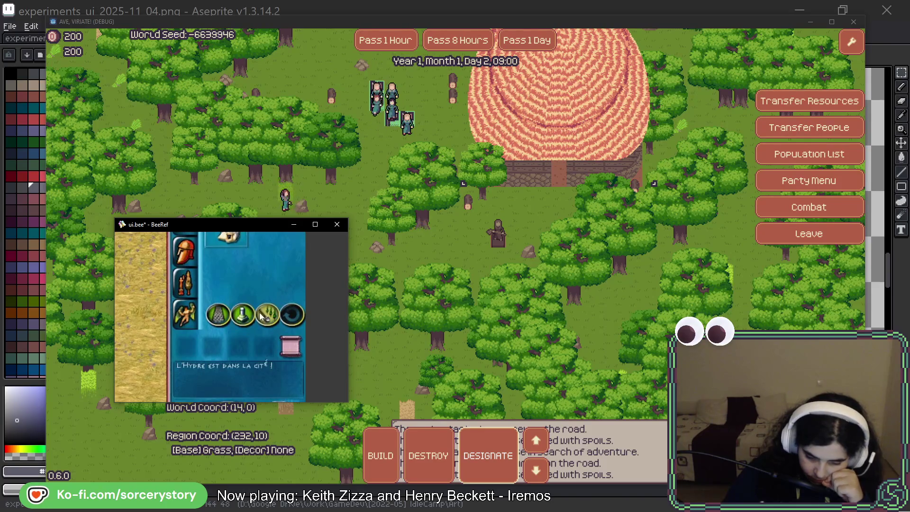
{"action": "scroll", "coordinate": [252, 294], "scroll_direction": "down", "scroll_amount": 2}
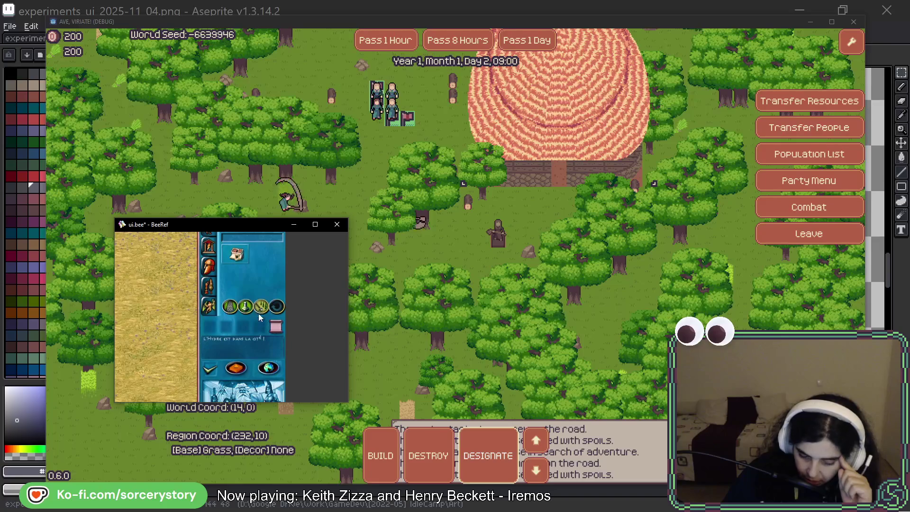
{"action": "scroll", "coordinate": [260, 311], "scroll_direction": "up", "scroll_amount": 3}
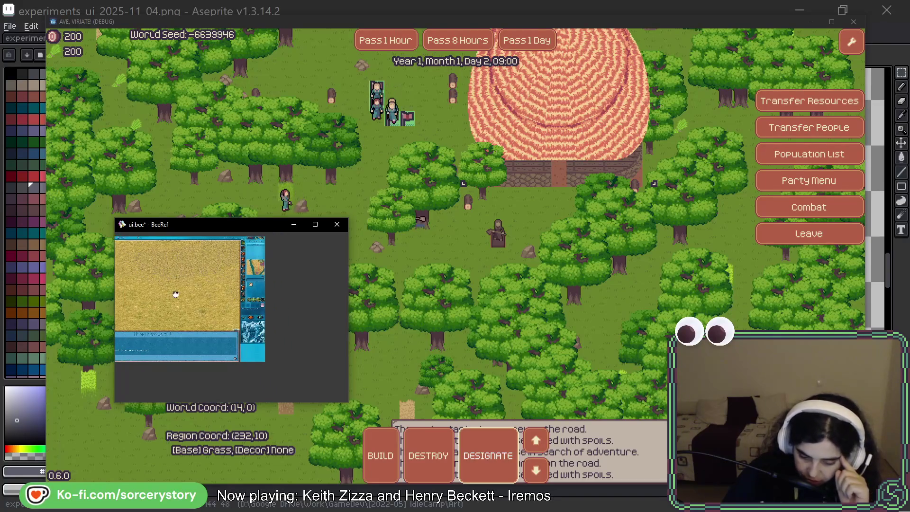
{"action": "left_click_drag", "start_coordinate": [225, 288], "coordinate": [284, 301]}
{"action": "scroll", "coordinate": [284, 301], "scroll_direction": "down", "scroll_amount": 3}
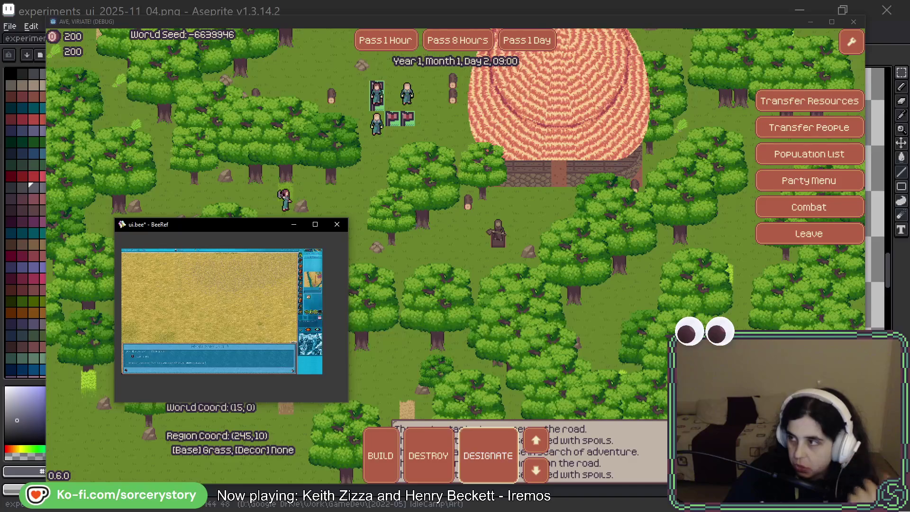
{"action": "left_click", "coordinate": [417, 219]}
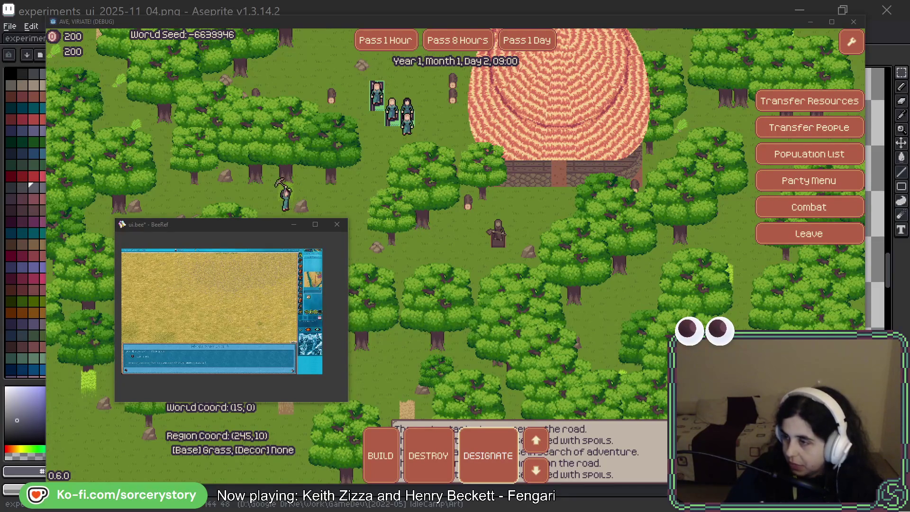
{"action": "scroll", "coordinate": [305, 337], "scroll_direction": "down", "scroll_amount": 1}
Paste the red-roofed city screenshot below the existing reference image
{"action": "left_click_drag", "start_coordinate": [304, 338], "coordinate": [312, 227]}
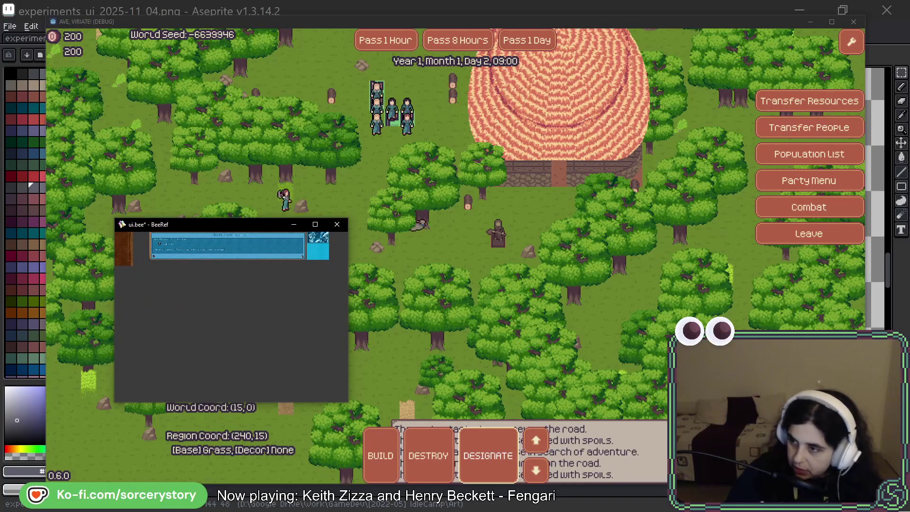
{"action": "key", "text": "ctrl+v"}
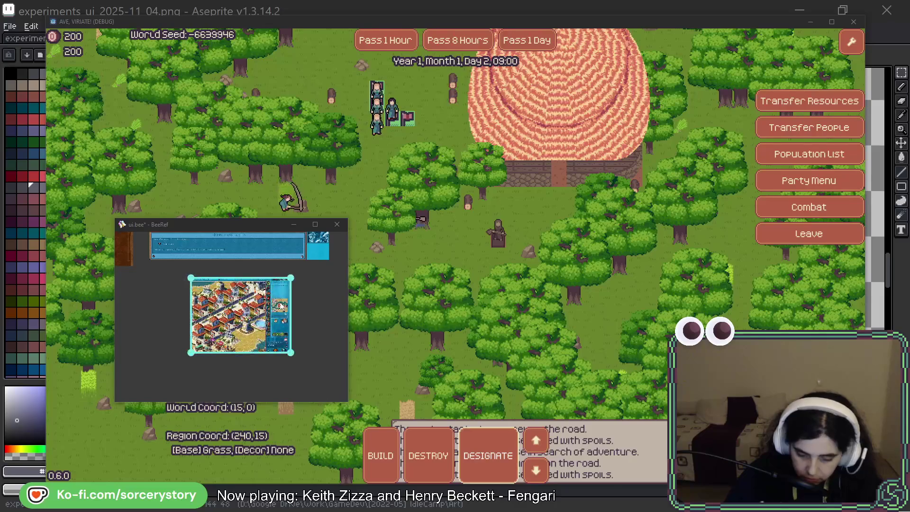
{"action": "scroll", "coordinate": [277, 304], "scroll_direction": "up", "scroll_amount": 5}
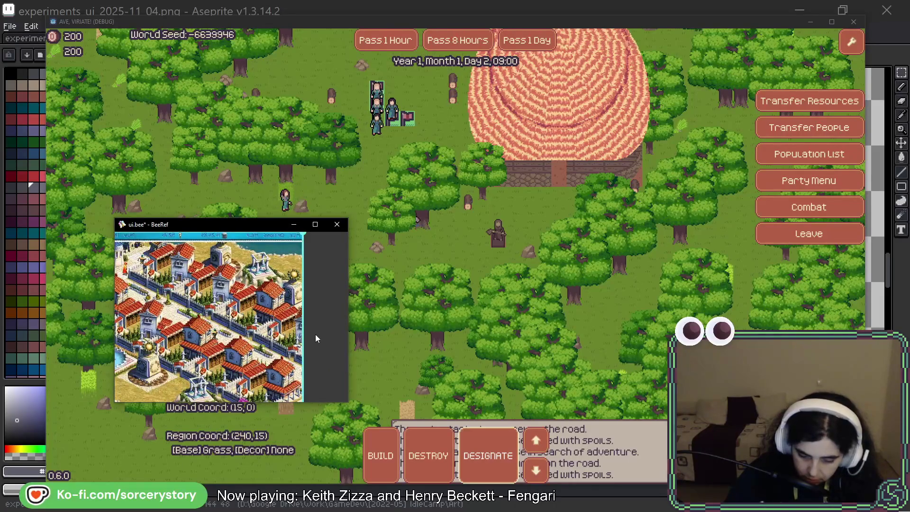
{"action": "scroll", "coordinate": [315, 335], "scroll_direction": "down", "scroll_amount": 3}
Zoom and pan over the city screenshot's blue icon panel, then refocus the game
{"action": "left_click_drag", "start_coordinate": [314, 335], "coordinate": [314, 277]}
{"action": "scroll", "coordinate": [300, 284], "scroll_direction": "up", "scroll_amount": 4}
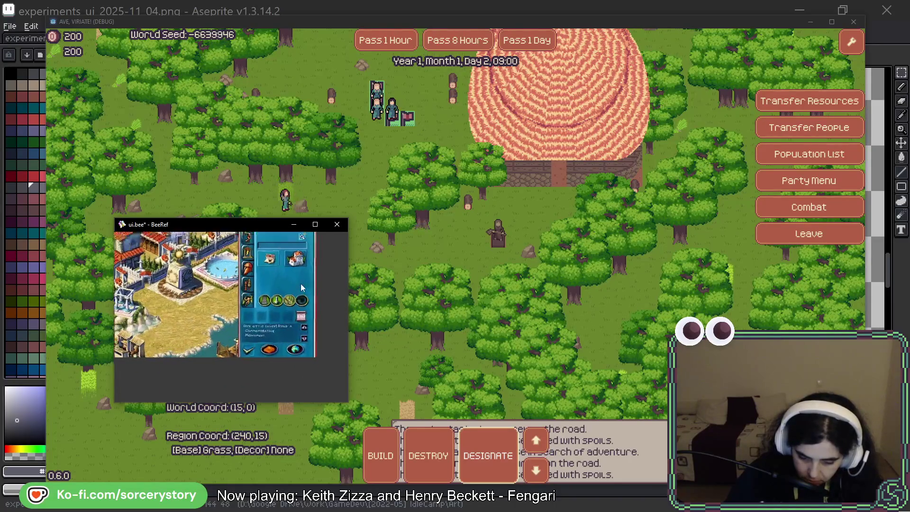
{"action": "scroll", "coordinate": [281, 311], "scroll_direction": "down", "scroll_amount": 5}
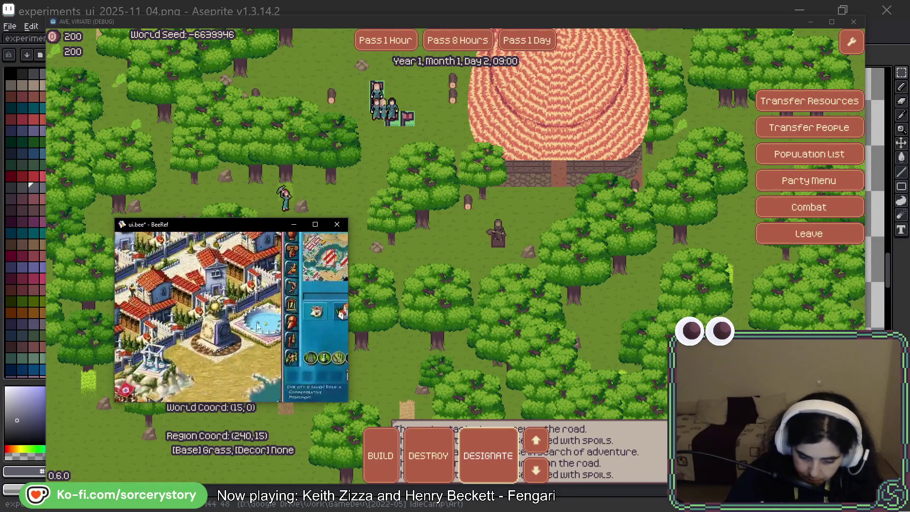
{"action": "scroll", "coordinate": [313, 350], "scroll_direction": "up", "scroll_amount": 3}
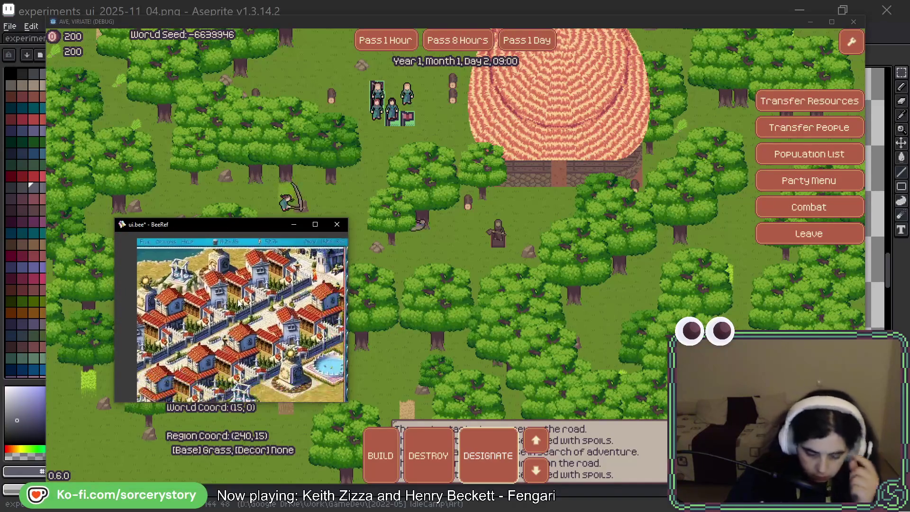
{"action": "scroll", "coordinate": [207, 284], "scroll_direction": "up", "scroll_amount": 2}
{"action": "left_click_drag", "start_coordinate": [208, 283], "coordinate": [208, 248]}
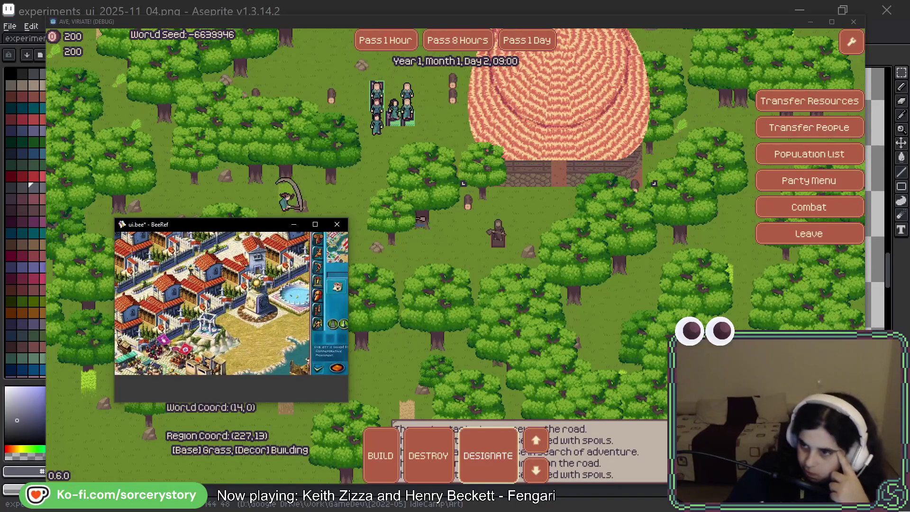
{"action": "left_click", "coordinate": [559, 138]}
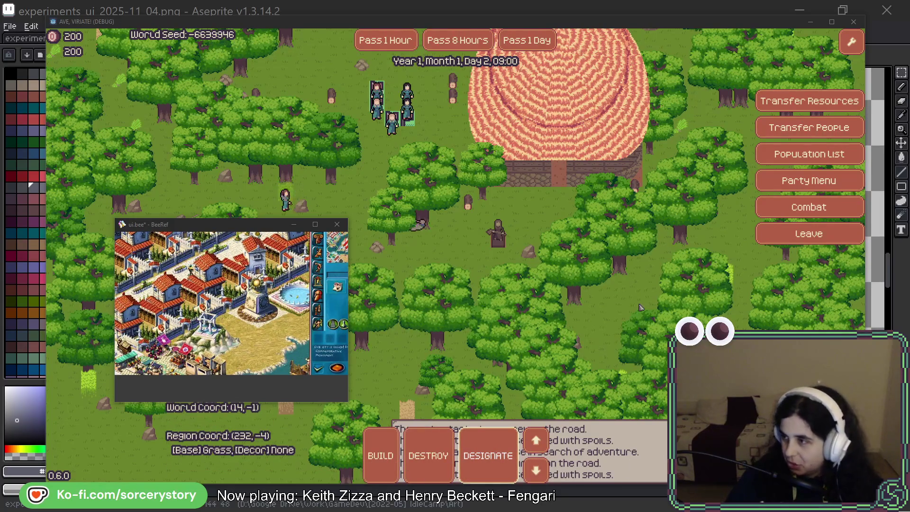
Close the game with Alt+F4 and pan back to the hammer and pointing-hand sprites
{"action": "key", "text": "alt+F4"}
{"action": "left_click_drag", "start_coordinate": [554, 292], "coordinate": [599, 265]}
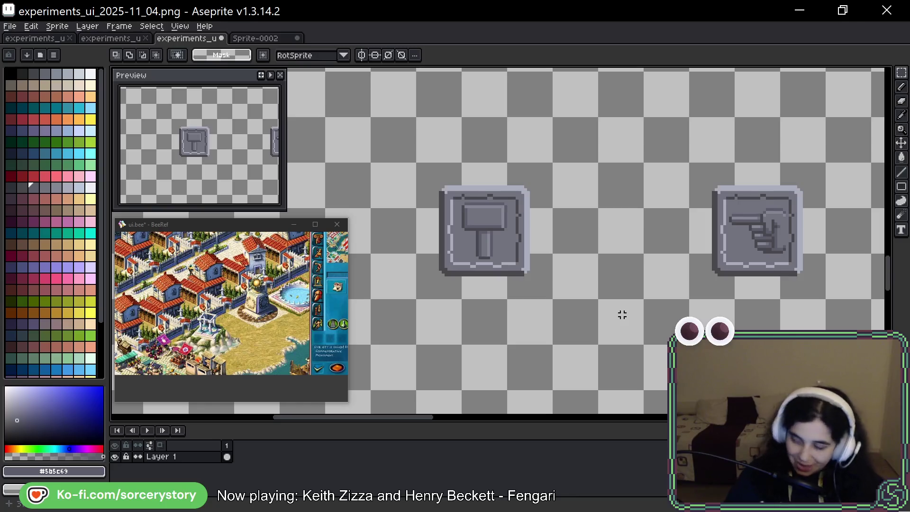
{"action": "scroll", "coordinate": [656, 243], "scroll_direction": "up", "scroll_amount": 3}
{"action": "scroll", "coordinate": [626, 189], "scroll_direction": "right", "scroll_amount": 2}
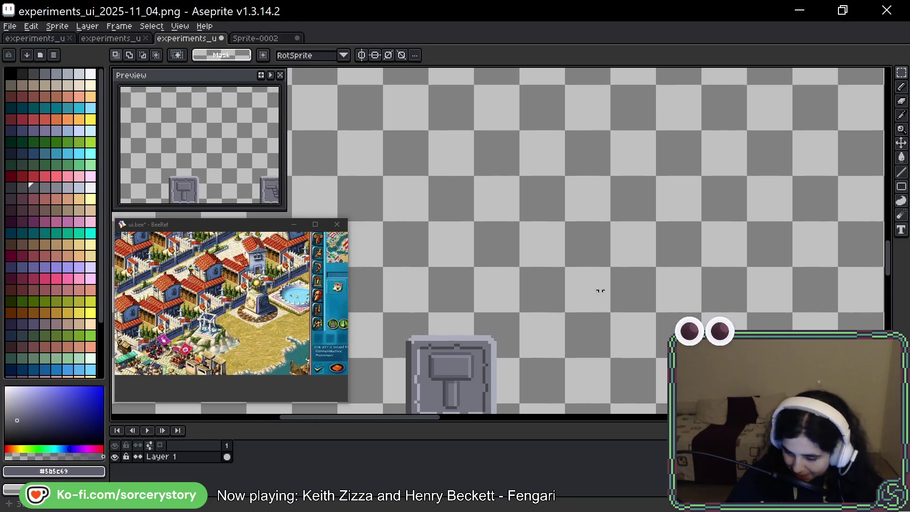
{"action": "scroll", "coordinate": [598, 298], "scroll_direction": "down", "scroll_amount": 6}
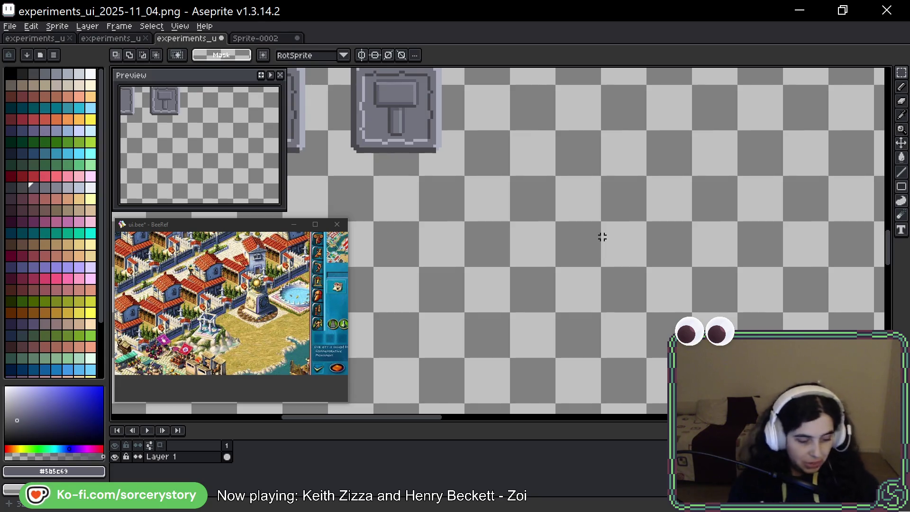
{"action": "key", "text": "i"}
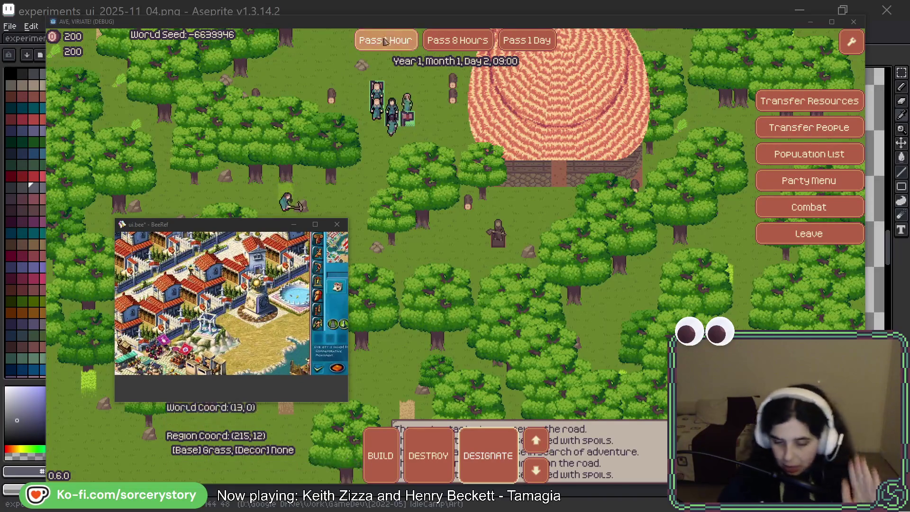
{"action": "left_click", "coordinate": [391, 11]}
{"action": "key", "text": "m"}
{"action": "mouse_move", "coordinate": [474, 237]}
{"action": "left_mouse_down"}
{"action": "mouse_move", "coordinate": [566, 306]}
{"action": "mouse_move", "coordinate": [742, 334]}
{"action": "left_mouse_up"}
{"action": "left_click_drag", "start_coordinate": [759, 198], "coordinate": [577, 268]}
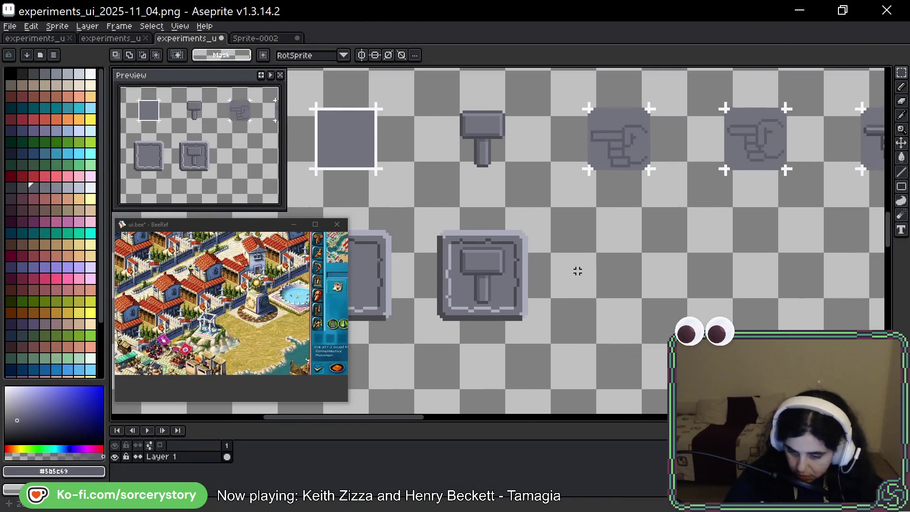
Select the blank middle button tile with a rectangular selection
{"action": "scroll", "coordinate": [577, 269], "scroll_direction": "down", "scroll_amount": 3}
{"action": "scroll", "coordinate": [526, 287], "scroll_direction": "up", "scroll_amount": 5}
{"action": "scroll", "coordinate": [517, 217], "scroll_direction": "down", "scroll_amount": 2}
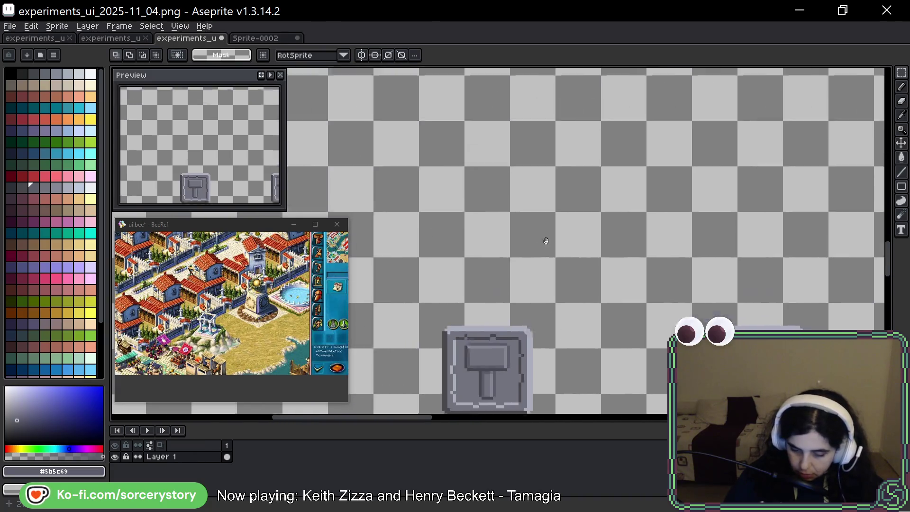
{"action": "mouse_move", "coordinate": [469, 80]}
{"action": "left_mouse_down"}
{"action": "mouse_move", "coordinate": [525, 151]}
{"action": "mouse_move", "coordinate": [554, 169]}
{"action": "left_mouse_up"}
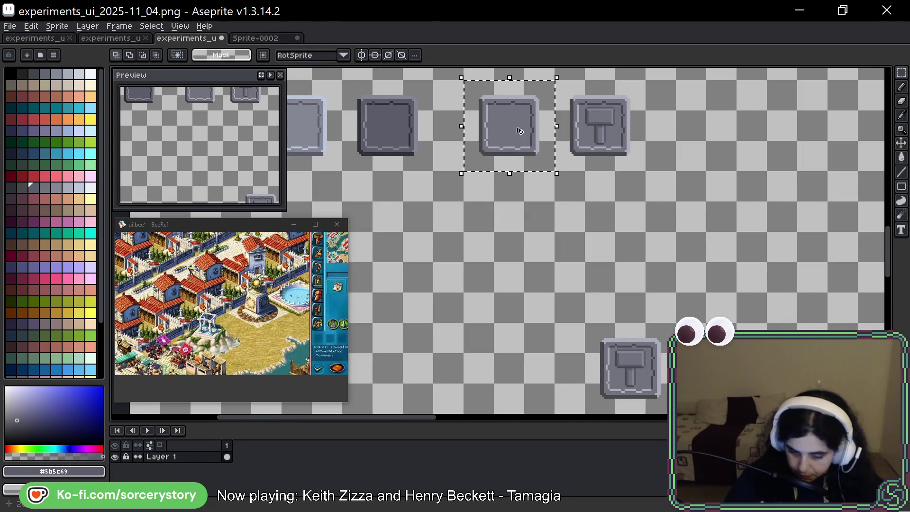
{"action": "scroll", "coordinate": [554, 170], "scroll_direction": "down", "scroll_amount": 1}
{"action": "scroll", "coordinate": [581, 271], "scroll_direction": "up", "scroll_amount": 6}
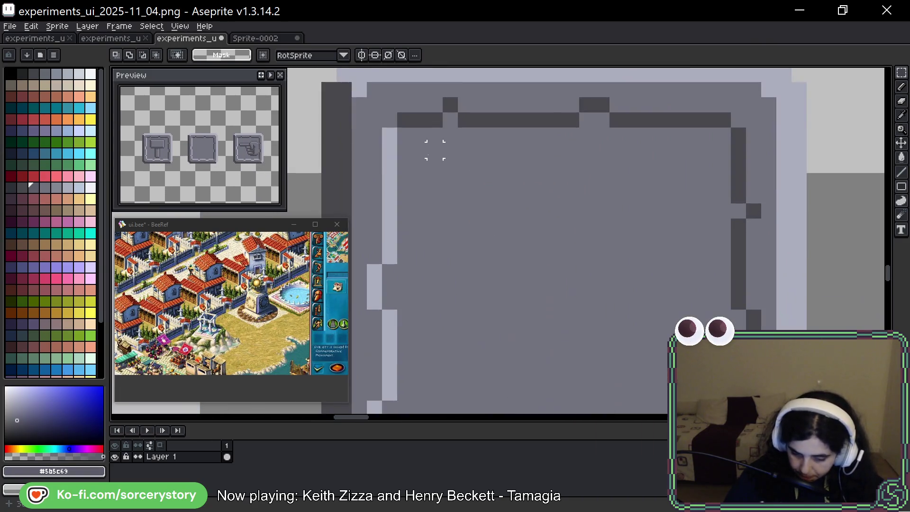
{"action": "mouse_move", "coordinate": [422, 142]}
{"action": "left_mouse_down"}
{"action": "mouse_move", "coordinate": [483, 288]}
{"action": "mouse_move", "coordinate": [676, 299]}
{"action": "mouse_move", "coordinate": [712, 274]}
{"action": "left_mouse_up"}
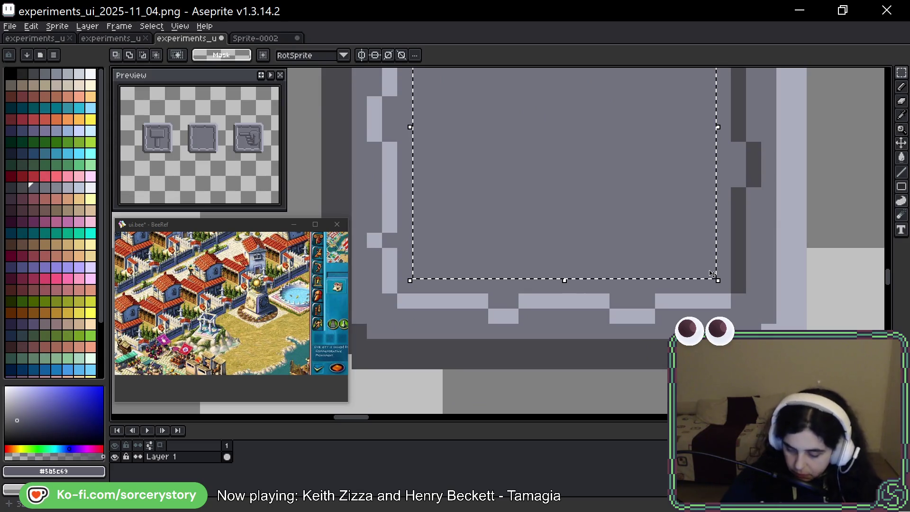
{"action": "scroll", "coordinate": [713, 274], "scroll_direction": "down", "scroll_amount": 2}
{"action": "scroll", "coordinate": [711, 217], "scroll_direction": "right", "scroll_amount": 3}
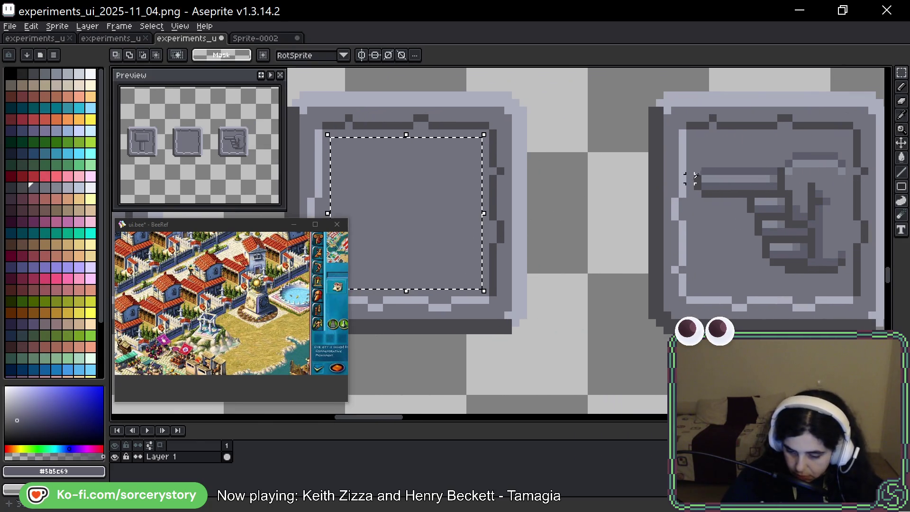
Sample the dark outline grey #48474d and place a first pixel inside the empty tile
{"action": "key", "text": "i"}
{"action": "left_click", "coordinate": [549, 205]}
{"action": "key", "text": "m"}
{"action": "scroll", "coordinate": [500, 237], "scroll_direction": "left", "scroll_amount": 5}
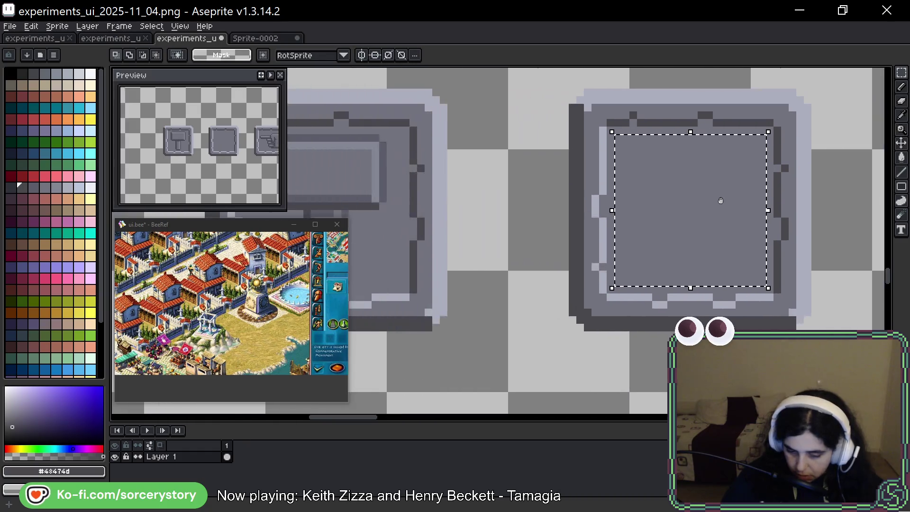
{"action": "key", "text": "i"}
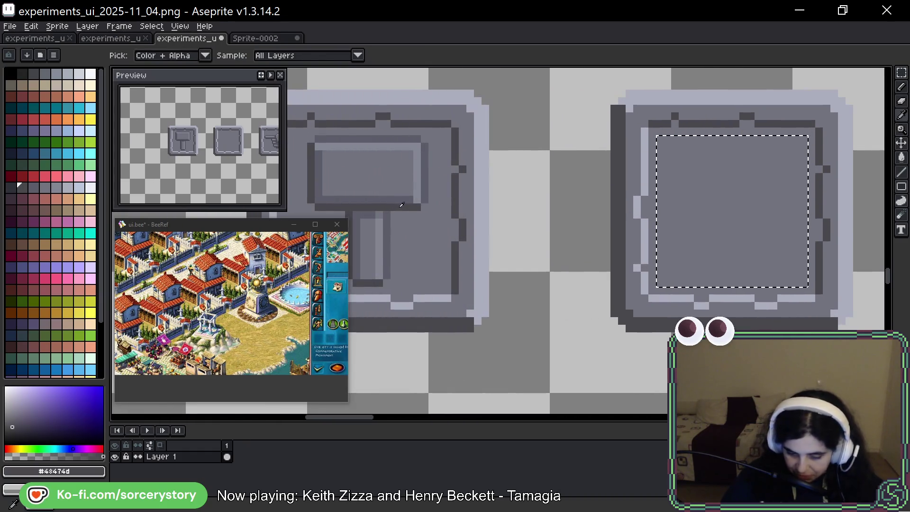
{"action": "key", "text": "m"}
{"action": "key", "text": "i"}
{"action": "left_click", "coordinate": [655, 220]}
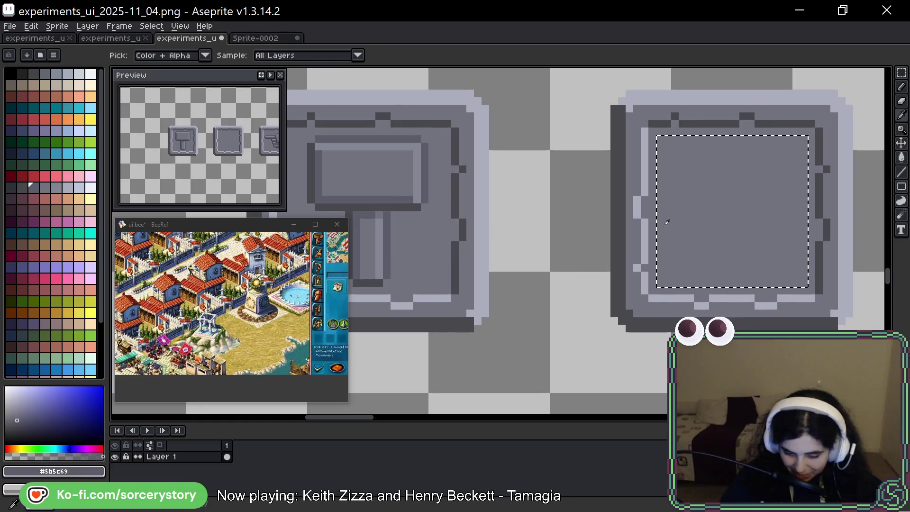
{"action": "left_click", "coordinate": [393, 209], "text": "alt"}
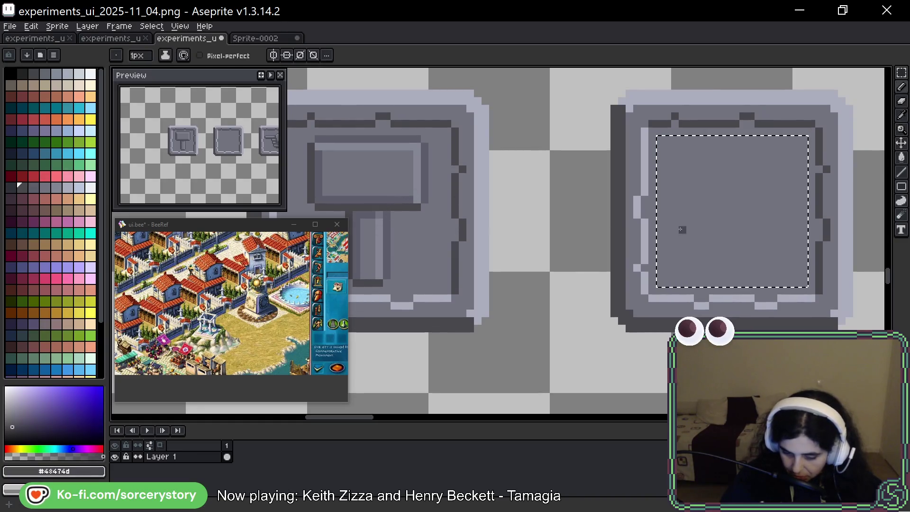
{"action": "left_click", "coordinate": [763, 243]}
Draw dark parallel diagonals and the opposite diagonal to form a double-lined X
{"action": "left_click_drag", "start_coordinate": [763, 242], "coordinate": [728, 244]}
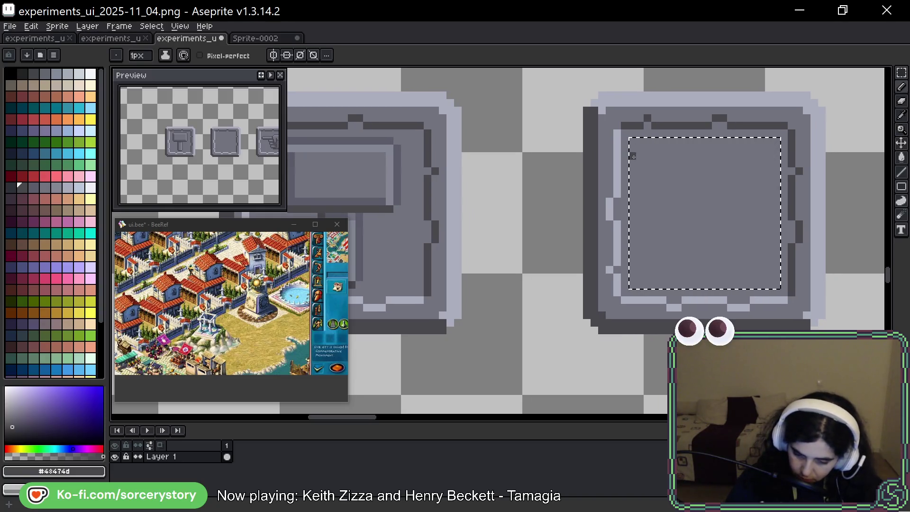
{"action": "left_click_drag", "start_coordinate": [633, 163], "coordinate": [646, 141]}
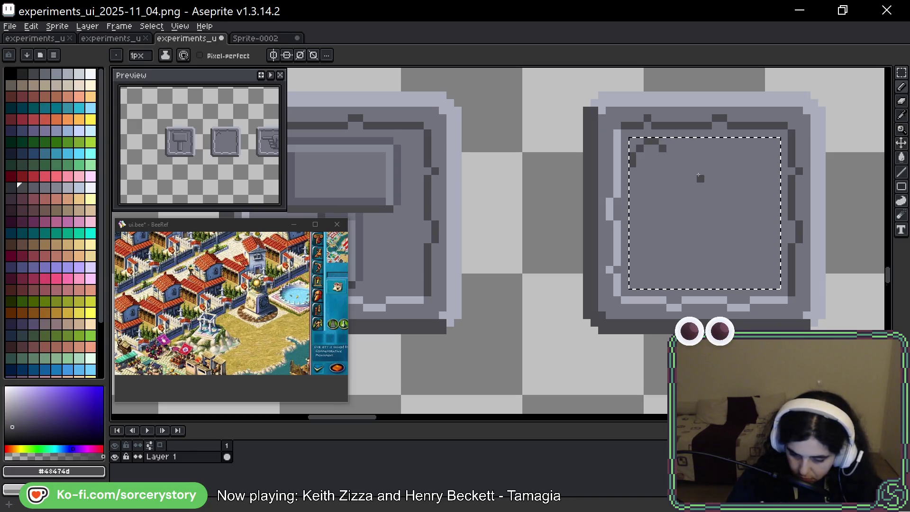
{"action": "left_click", "coordinate": [768, 254], "text": "shift"}
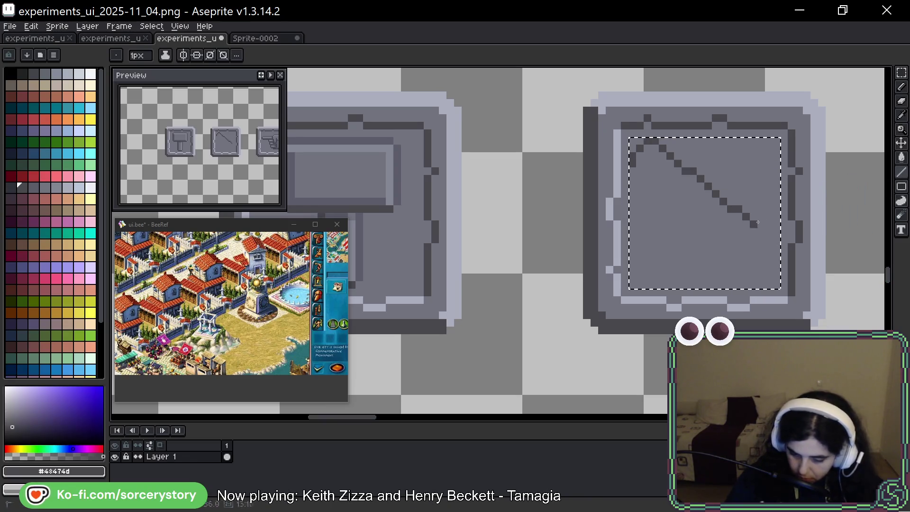
{"action": "left_click_drag", "start_coordinate": [777, 256], "coordinate": [775, 271]}
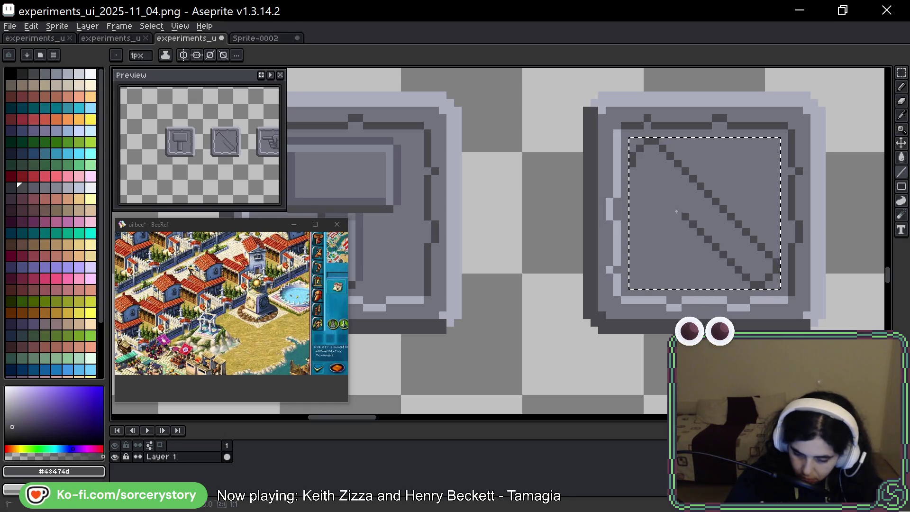
{"action": "left_click", "coordinate": [647, 167], "text": "shift"}
{"action": "left_click_drag", "start_coordinate": [730, 304], "coordinate": [687, 314]}
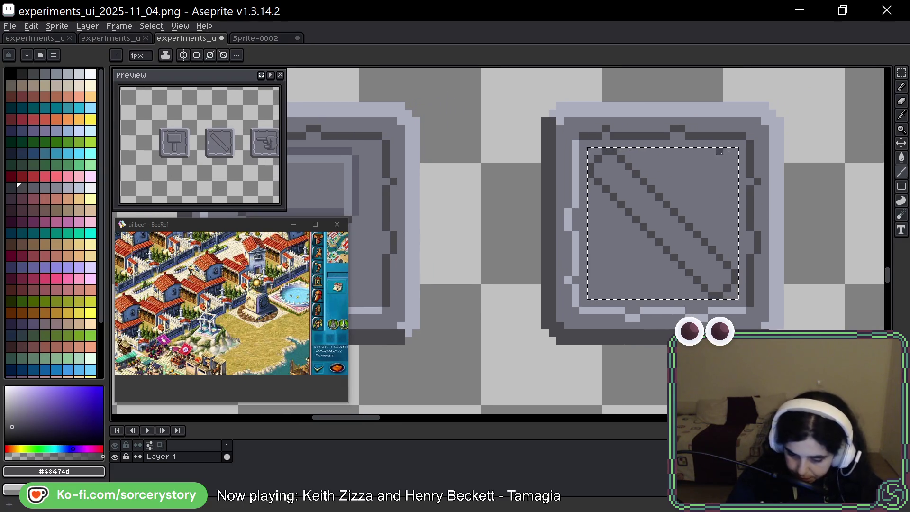
{"action": "left_click_drag", "start_coordinate": [735, 174], "coordinate": [710, 150]}
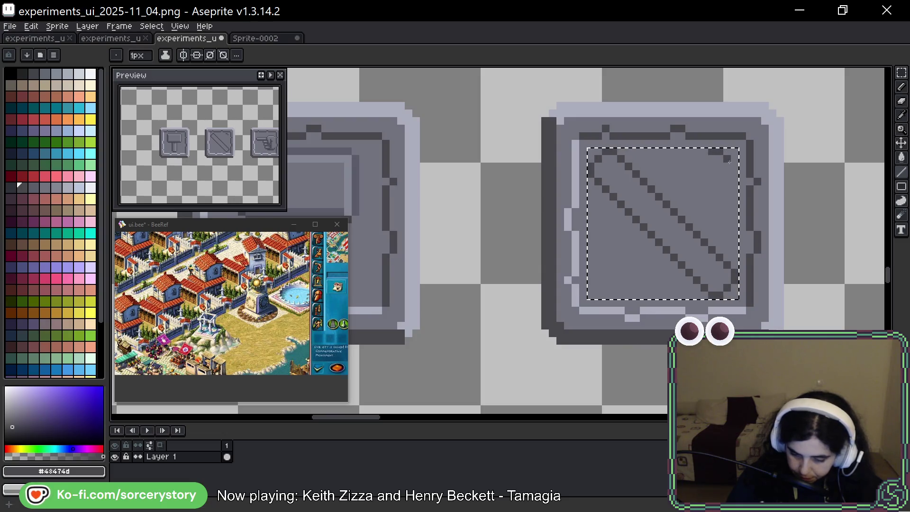
{"action": "left_click", "coordinate": [586, 271], "text": "shift"}
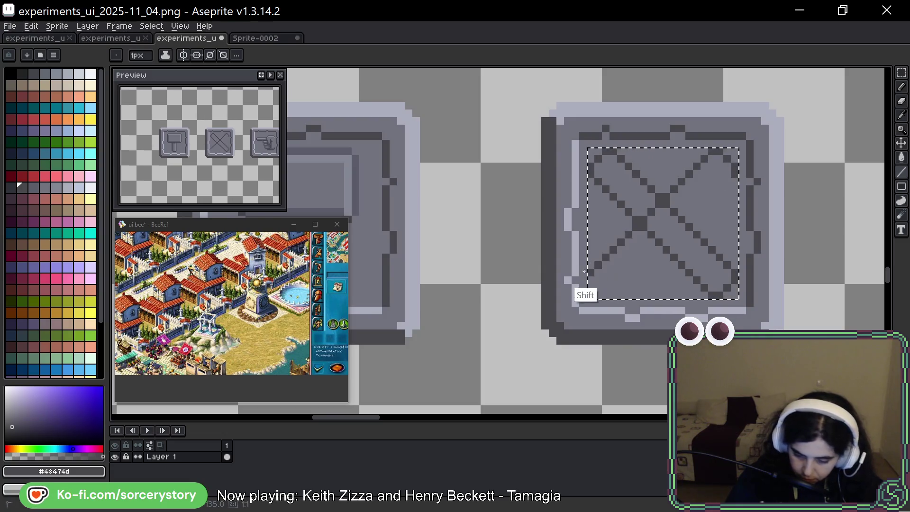
{"action": "left_click", "coordinate": [592, 282]}
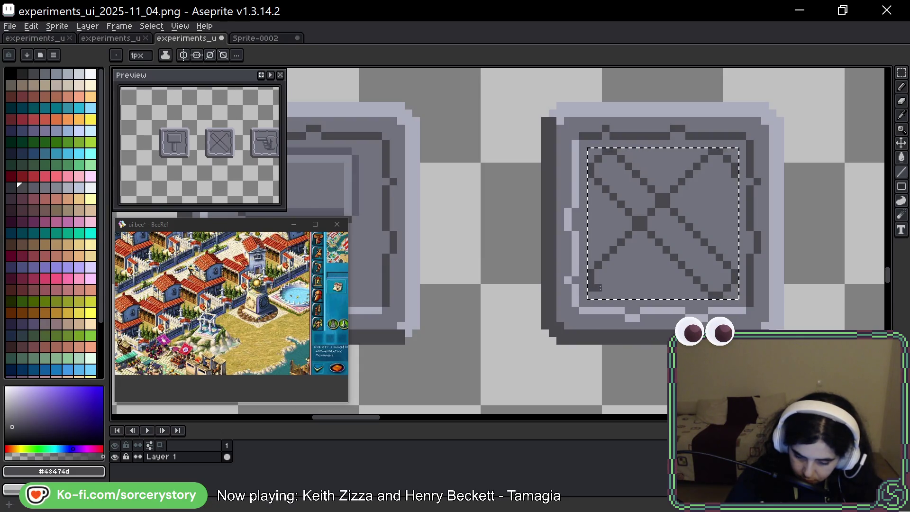
{"action": "left_click_drag", "start_coordinate": [600, 288], "coordinate": [602, 296]}
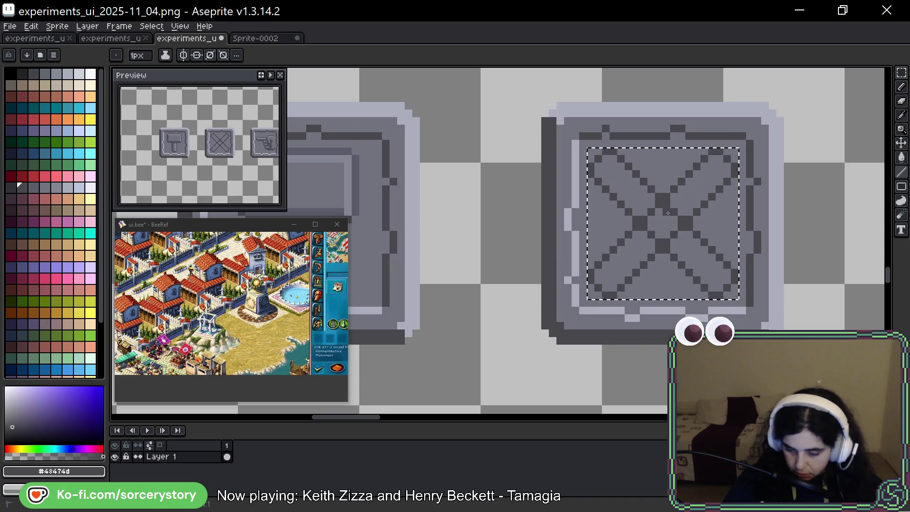
Fill the centre of the X with dark pixels
{"action": "left_click", "coordinate": [671, 219]}
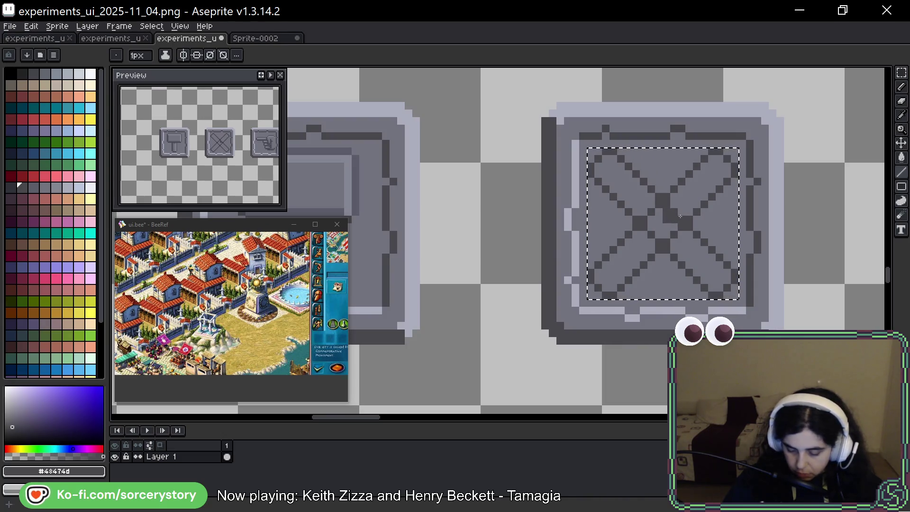
{"action": "left_click", "coordinate": [678, 224], "text": "alt"}
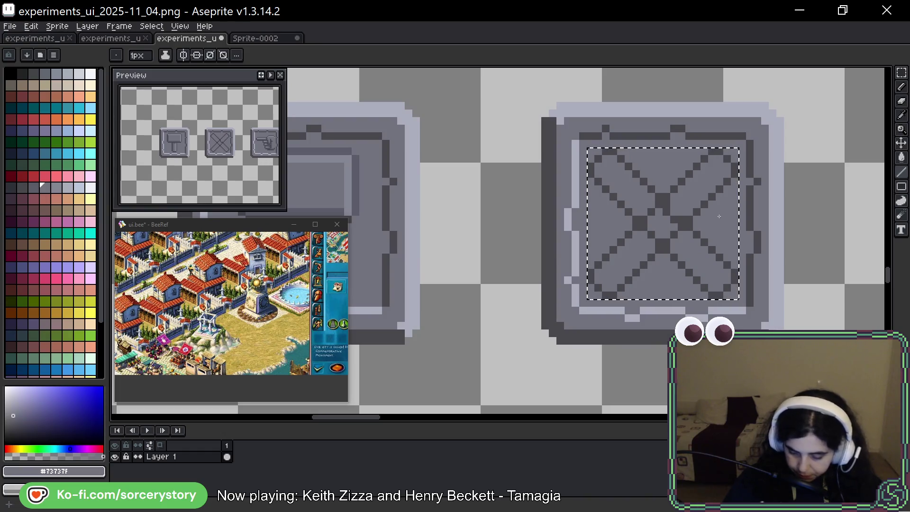
{"action": "left_click", "coordinate": [656, 223], "text": "alt"}
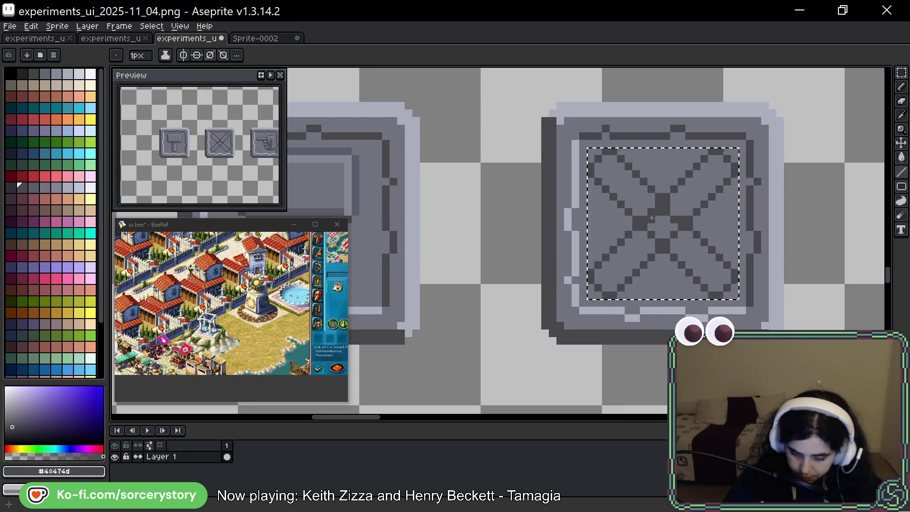
{"action": "left_click", "coordinate": [652, 212], "text": "alt"}
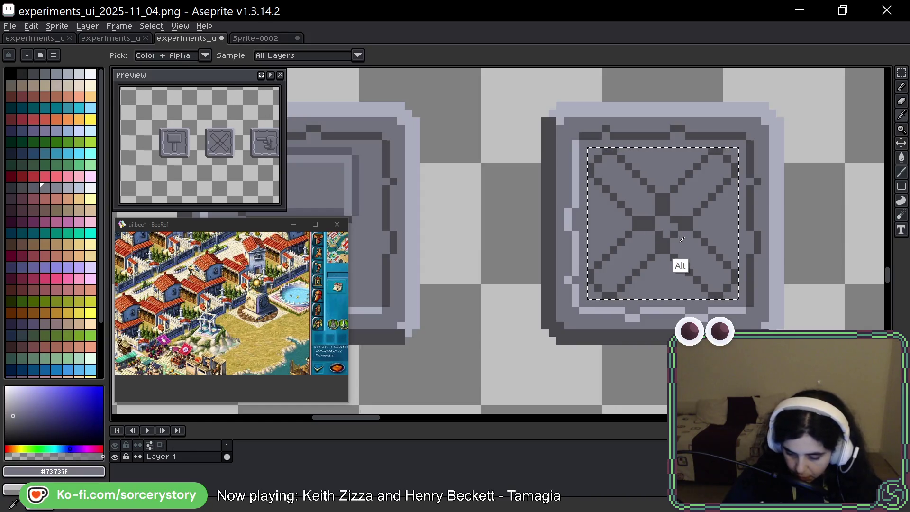
{"action": "left_click", "coordinate": [684, 224], "text": "alt"}
{"action": "left_click", "coordinate": [670, 231]}
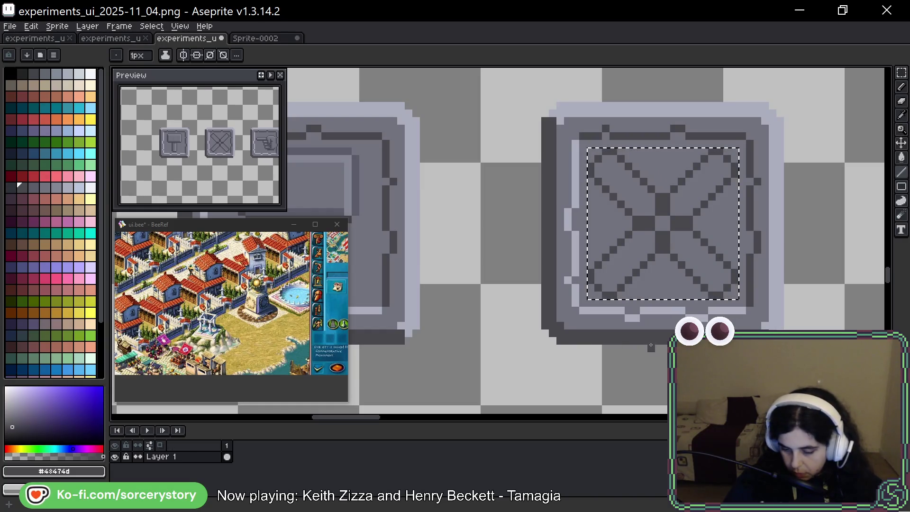
{"action": "left_click_drag", "start_coordinate": [745, 237], "coordinate": [709, 229]}
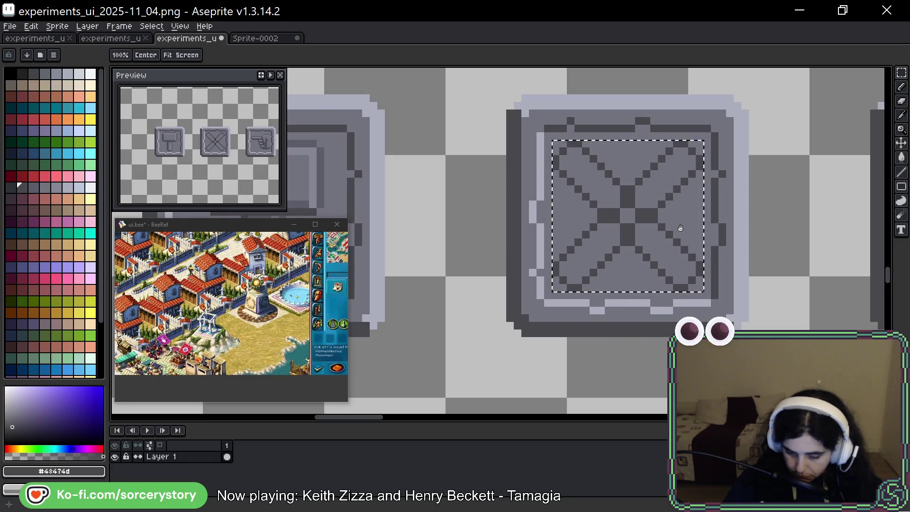
{"action": "left_click_drag", "start_coordinate": [694, 249], "coordinate": [754, 243]}
{"action": "left_click", "coordinate": [379, 156], "text": "alt"}
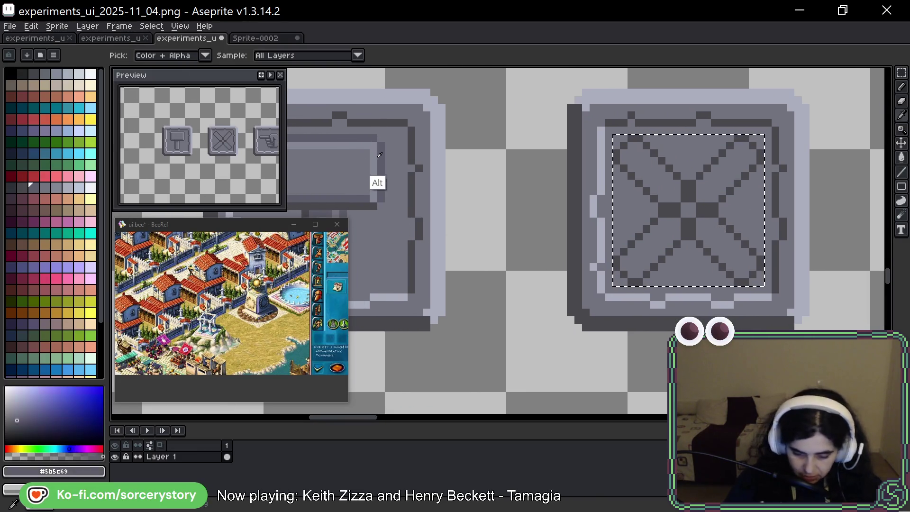
Lighten the X's top-left diagonal and lower-right arm with light grey #848795
{"action": "left_click", "coordinate": [742, 146], "text": "alt"}
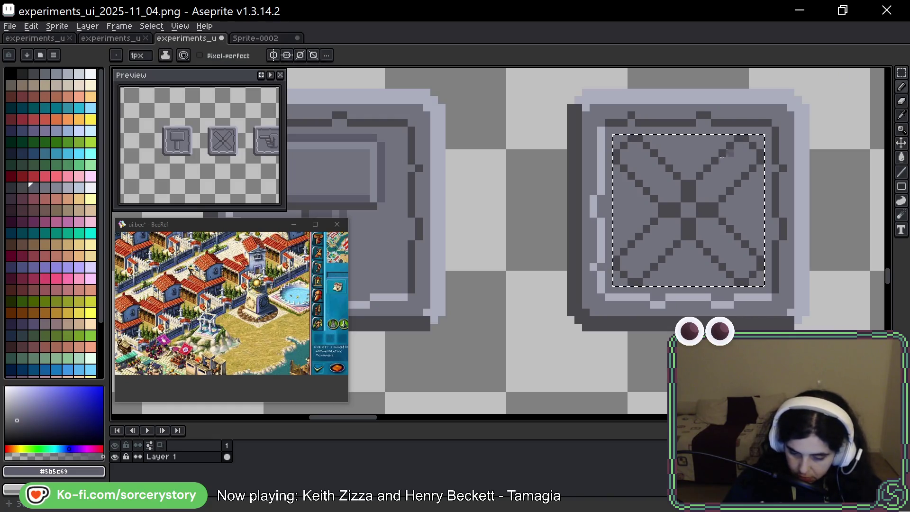
{"action": "left_click", "coordinate": [372, 212], "text": "alt"}
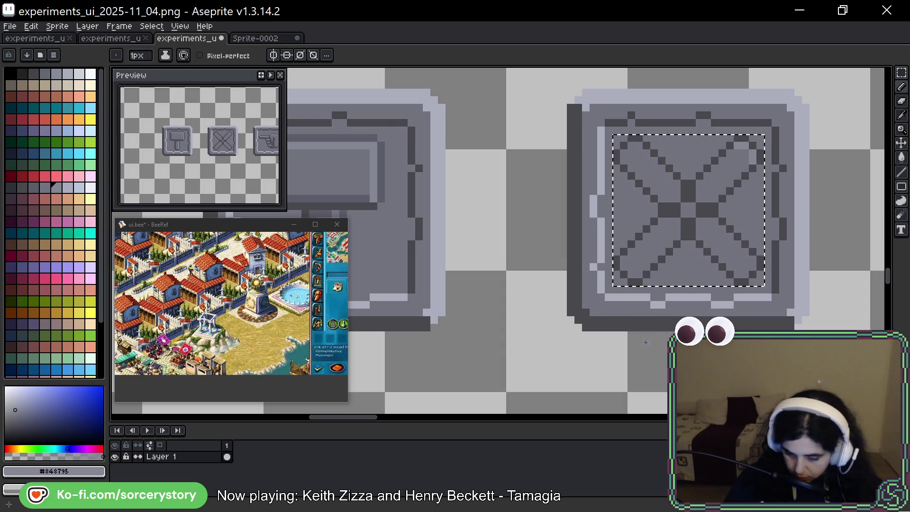
{"action": "left_click_drag", "start_coordinate": [639, 145], "coordinate": [677, 183]}
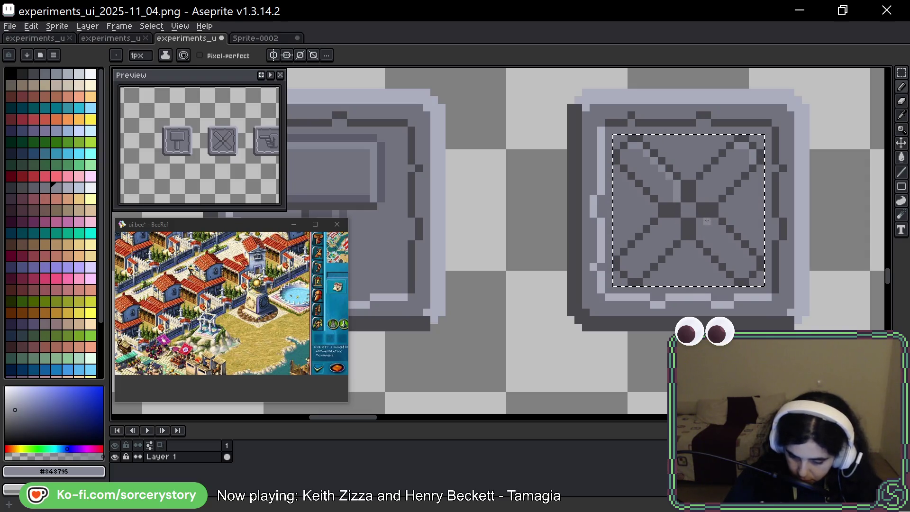
{"action": "left_click", "coordinate": [723, 229]}
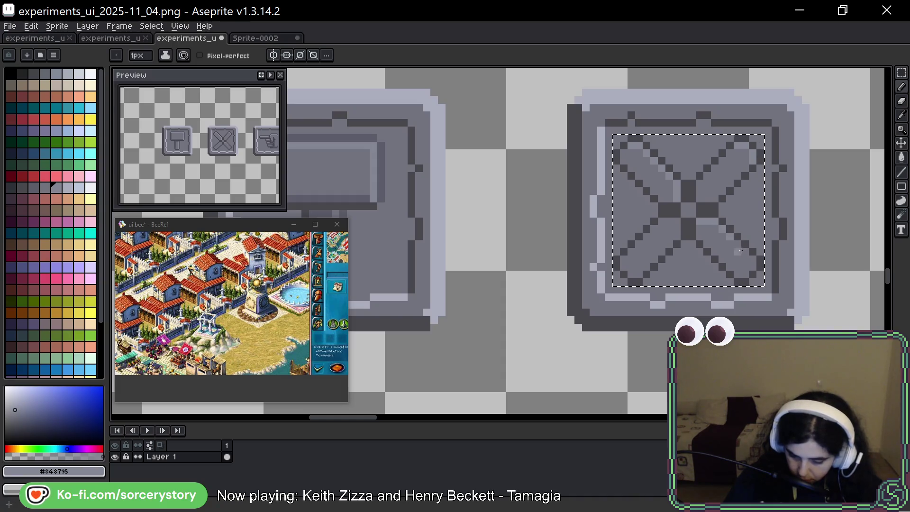
{"action": "left_click_drag", "start_coordinate": [740, 251], "coordinate": [753, 263]}
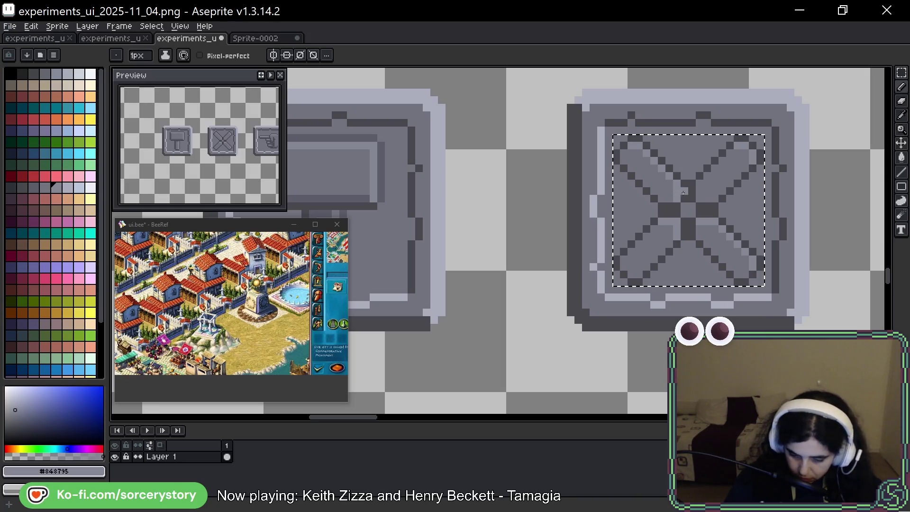
Add grey #73737F highlight pixels around the X's centre
{"action": "key", "text": "alt"}
{"action": "left_click", "coordinate": [669, 191]}
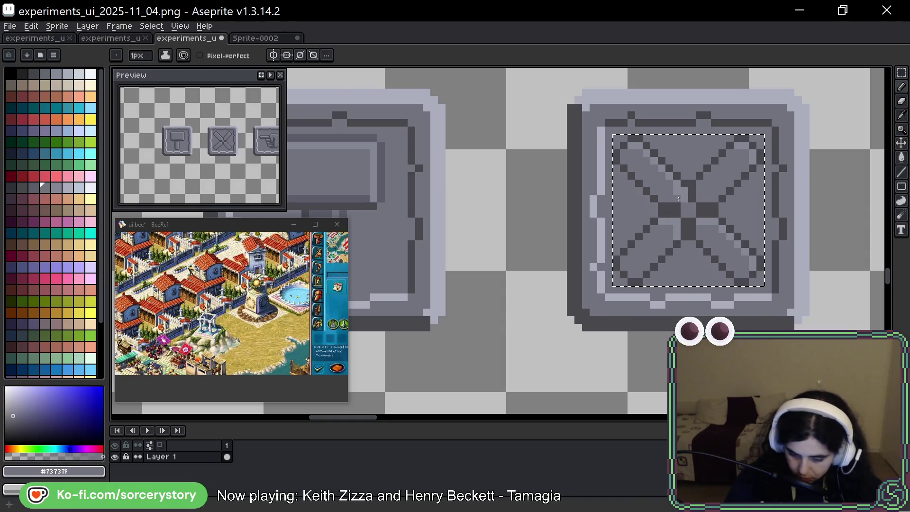
{"action": "left_click", "coordinate": [687, 196], "text": "alt"}
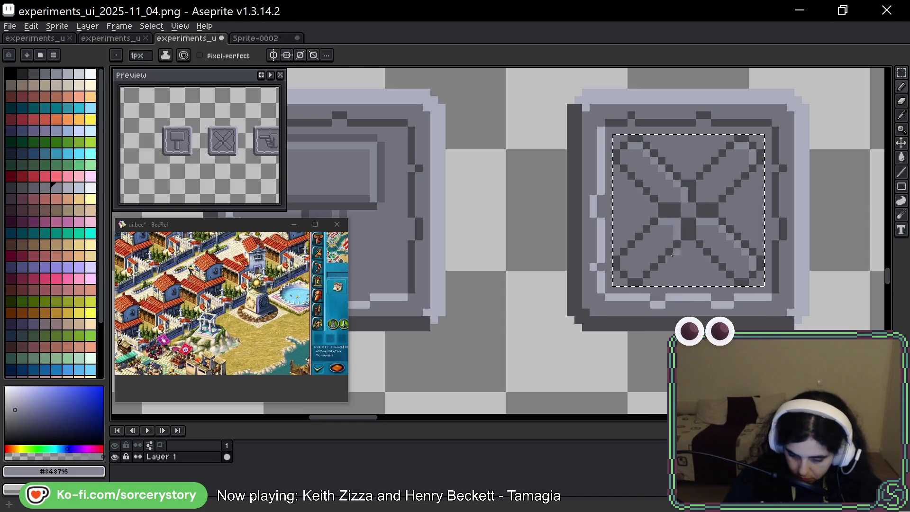
{"action": "left_click", "coordinate": [708, 215]}
{"action": "left_click", "coordinate": [708, 215], "text": "alt"}
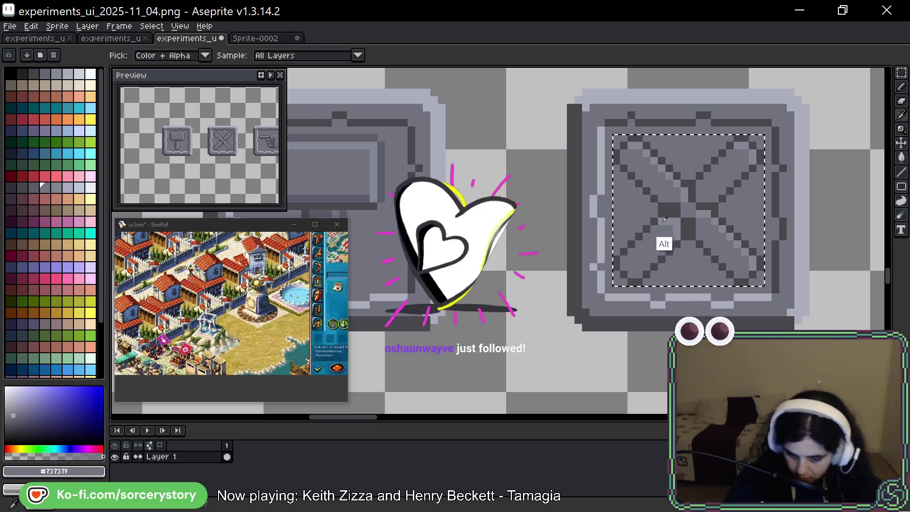
{"action": "left_click", "coordinate": [670, 240], "text": "alt"}
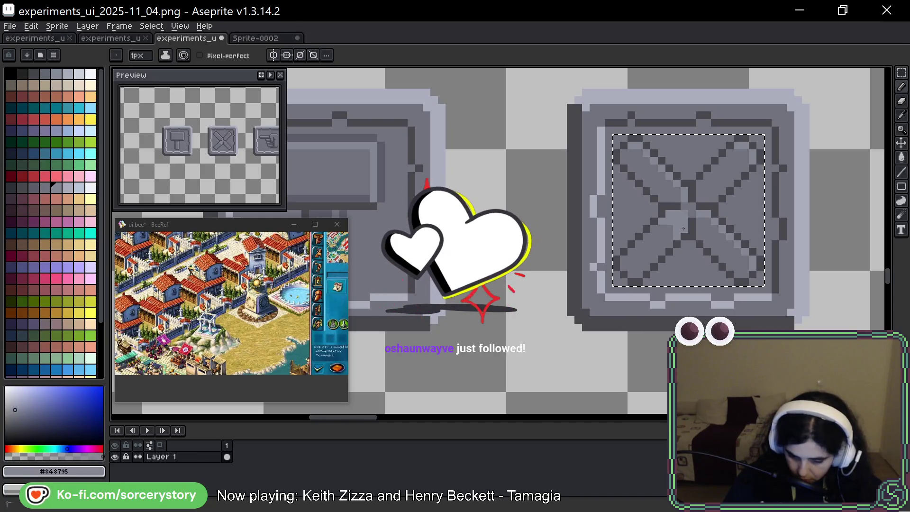
{"action": "left_click", "coordinate": [672, 229], "text": "alt"}
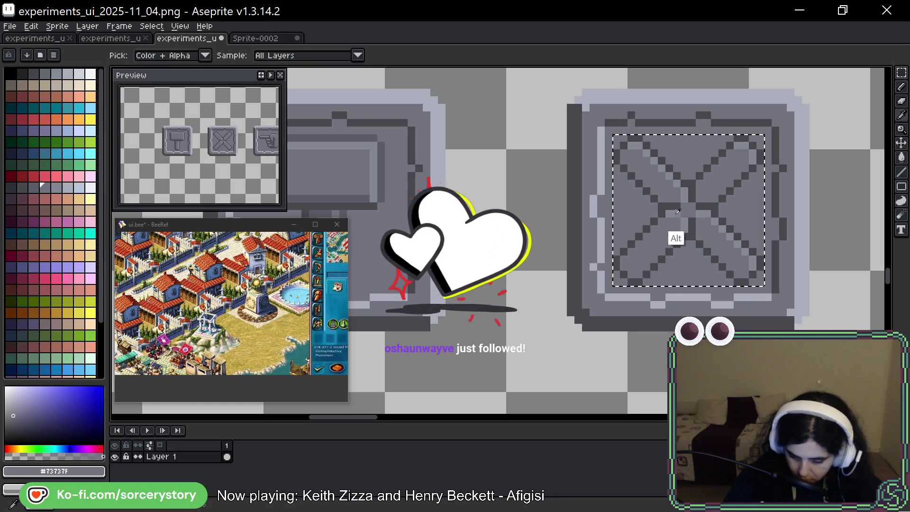
{"action": "left_click", "coordinate": [672, 237], "text": "alt"}
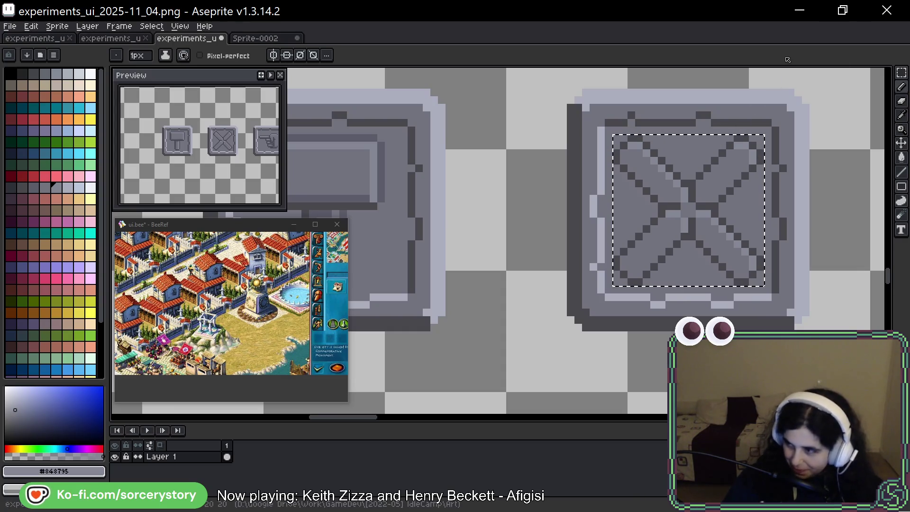
{"action": "left_click_drag", "start_coordinate": [779, 176], "coordinate": [729, 183]}
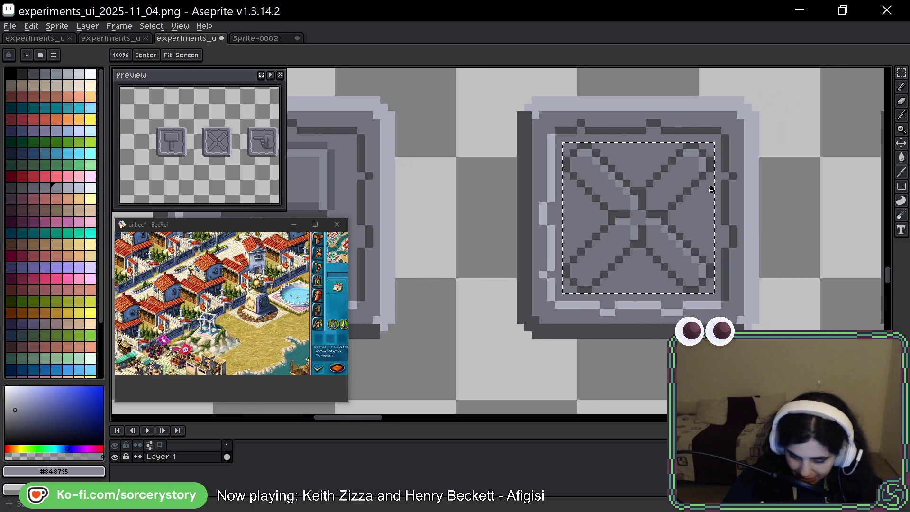
Darken the lower-left, lower-right and upper-left X arms, then flatten the centre to mid grey
{"action": "left_click", "coordinate": [345, 158], "text": "alt"}
{"action": "left_click_drag", "start_coordinate": [572, 271], "coordinate": [588, 283]}
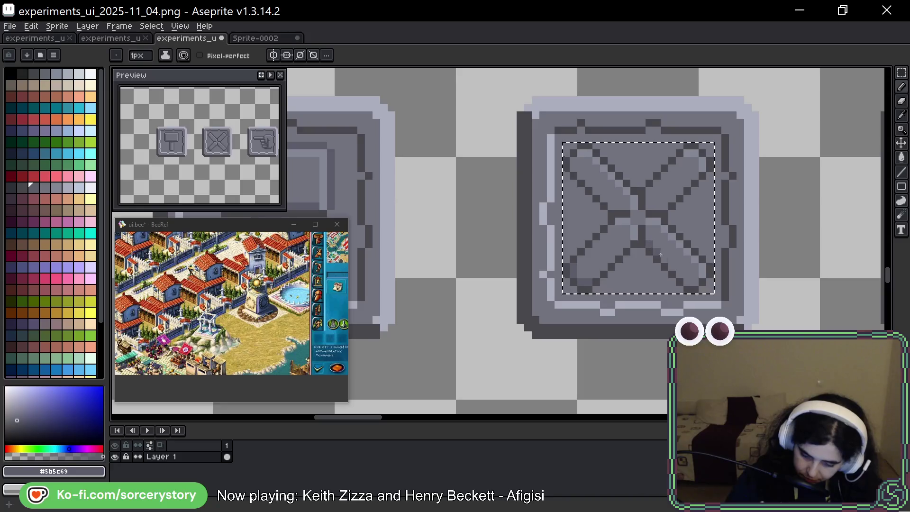
{"action": "left_click_drag", "start_coordinate": [646, 236], "coordinate": [688, 275]}
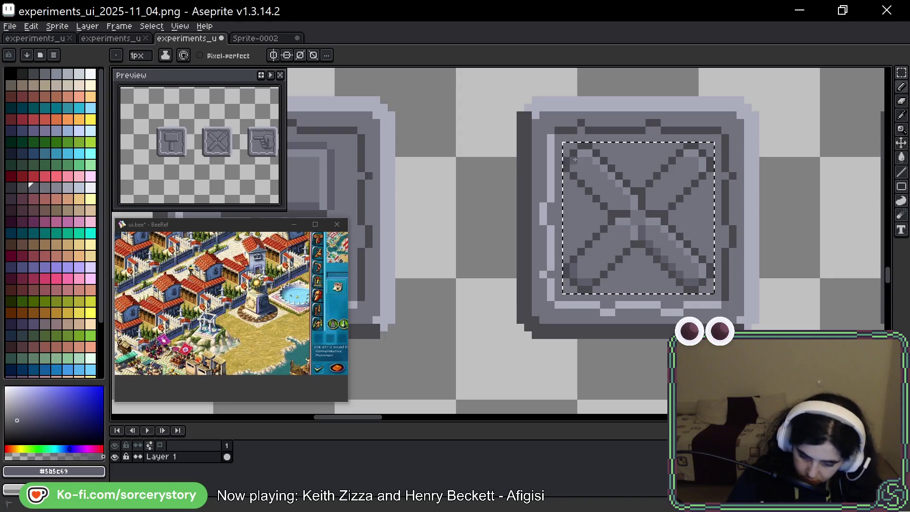
{"action": "left_click_drag", "start_coordinate": [594, 186], "coordinate": [604, 195]}
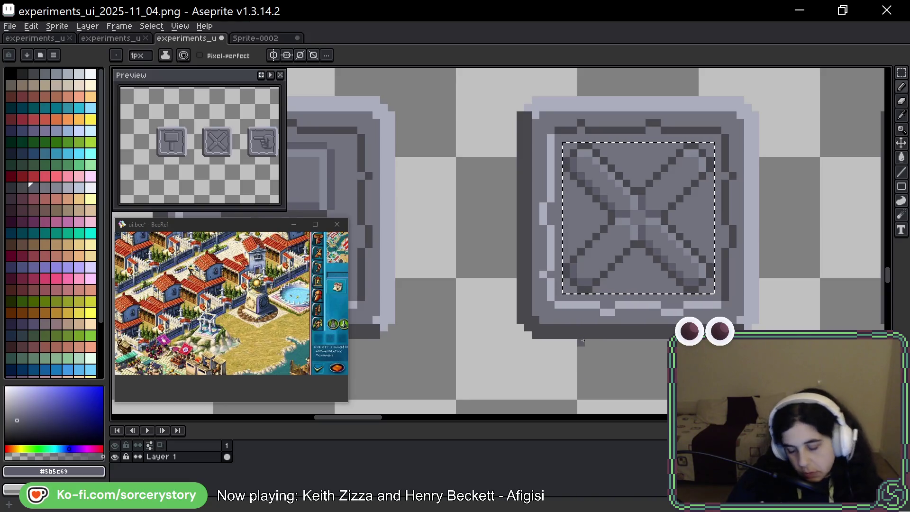
{"action": "left_click", "coordinate": [654, 239], "text": "alt"}
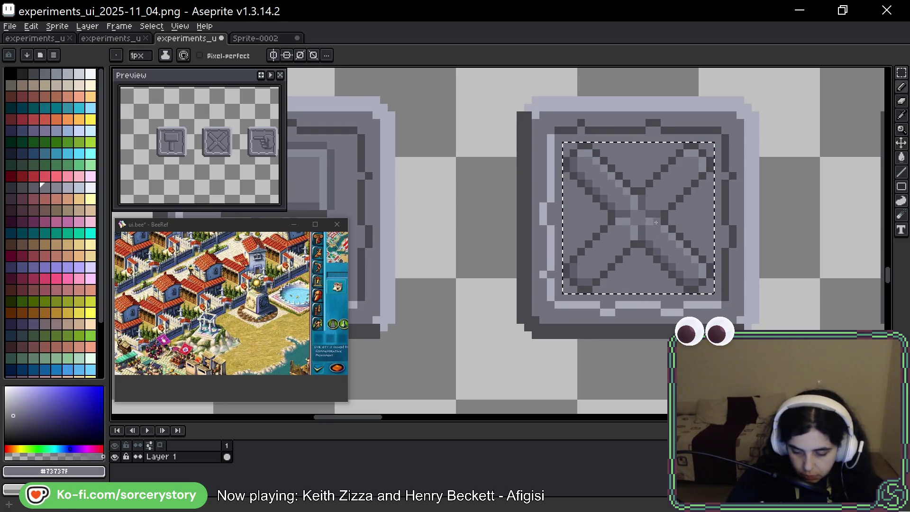
{"action": "left_click", "coordinate": [632, 230]}
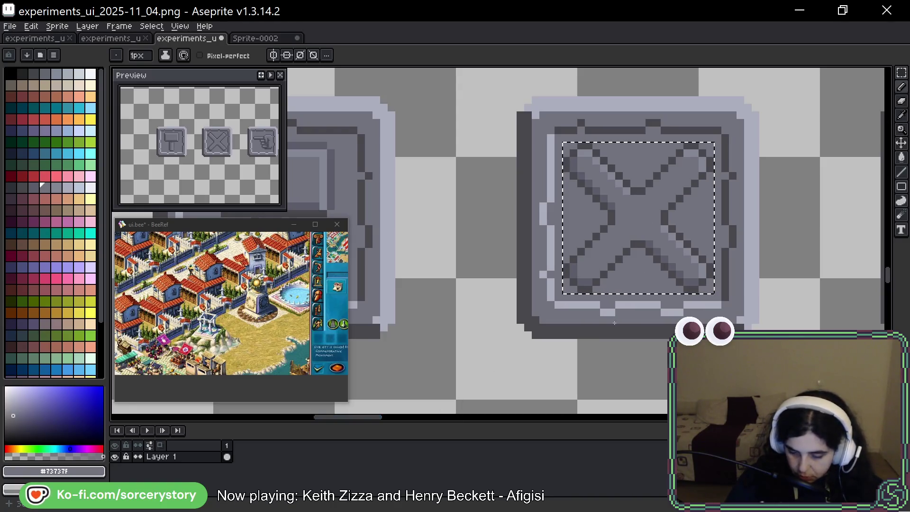
Lighten the top-right arm's edge and add a dark pixel to the frame's bottom strip
{"action": "key", "text": "alt"}
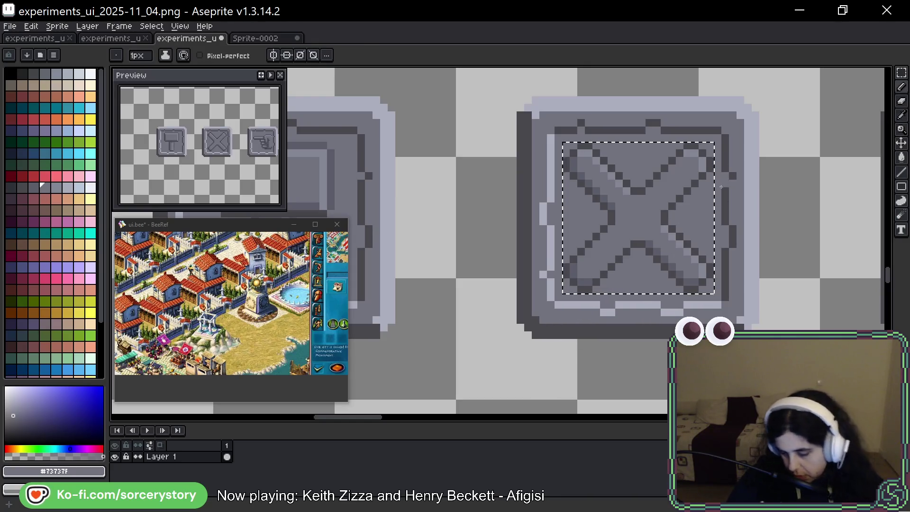
{"action": "key", "text": "space"}
{"action": "left_click_drag", "start_coordinate": [673, 261], "coordinate": [645, 273]}
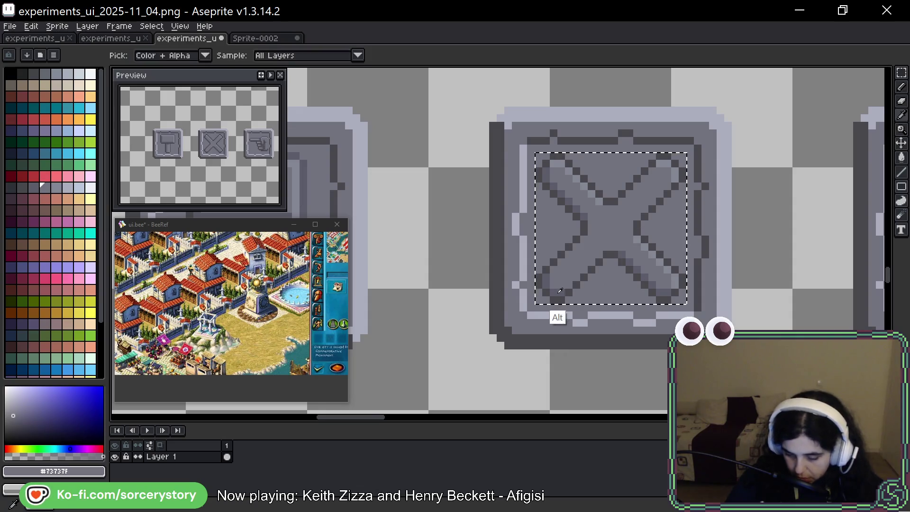
{"action": "left_click", "coordinate": [553, 313], "text": "alt"}
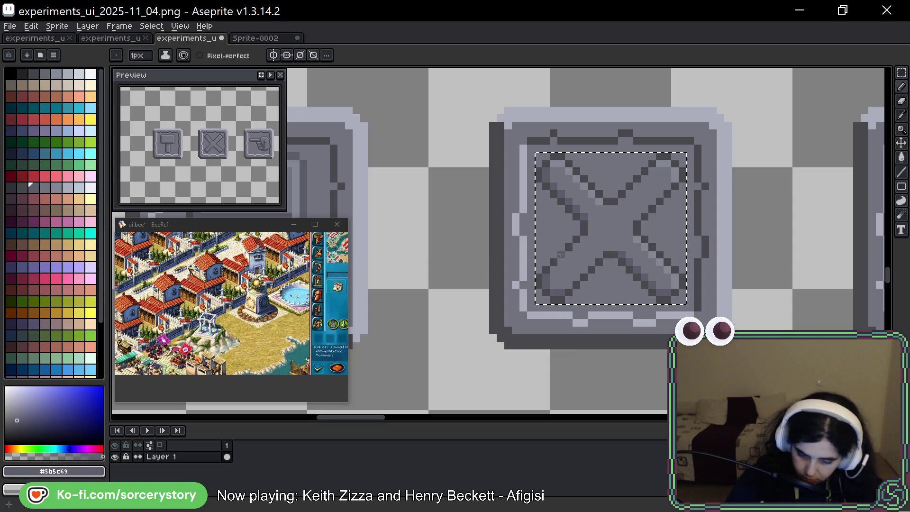
{"action": "mouse_move", "coordinate": [652, 135]}
{"action": "left_mouse_down"}
{"action": "mouse_move", "coordinate": [813, 109]}
{"action": "mouse_move", "coordinate": [783, 127]}
{"action": "mouse_move", "coordinate": [687, 133]}
{"action": "left_mouse_up"}
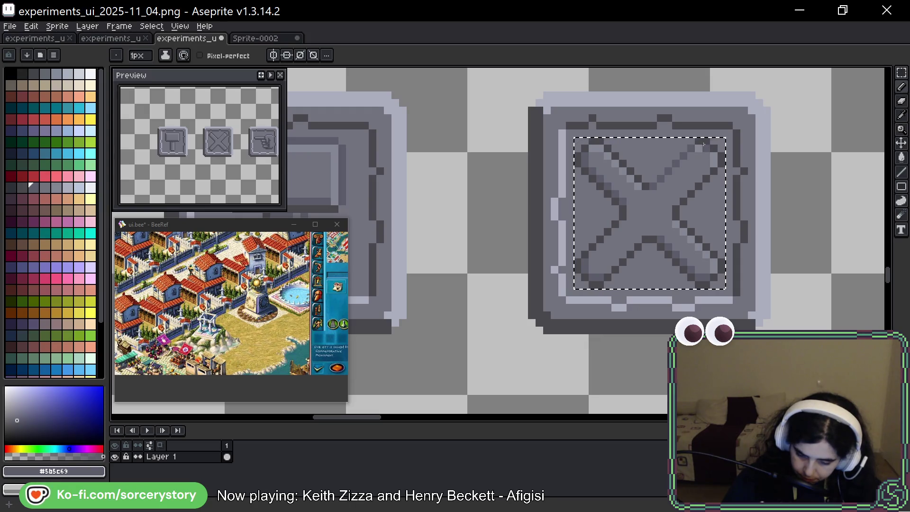
{"action": "left_click_drag", "start_coordinate": [702, 145], "coordinate": [715, 157]}
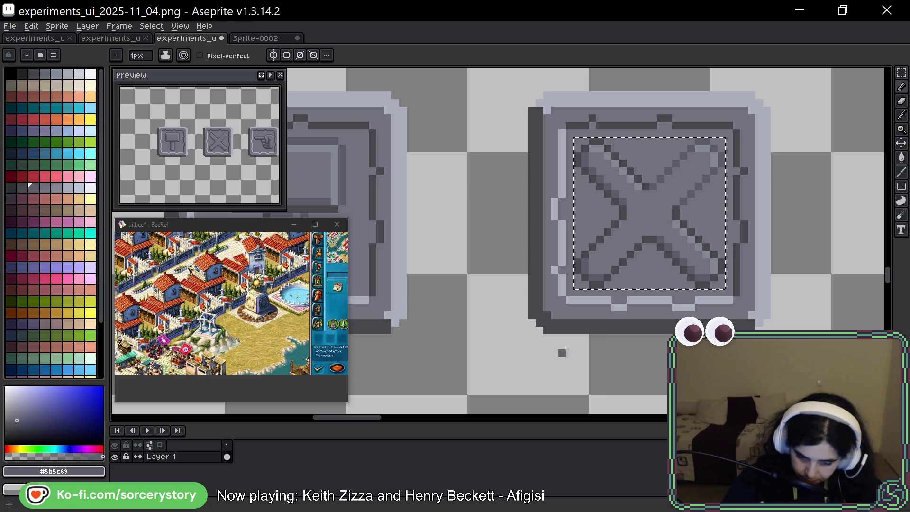
{"action": "left_click", "coordinate": [621, 300]}
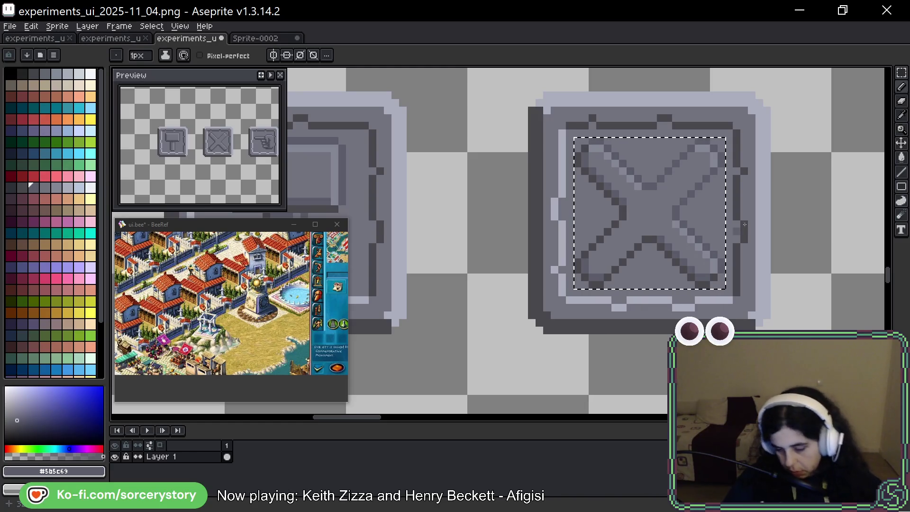
{"action": "key", "text": "space"}
{"action": "left_click_drag", "start_coordinate": [719, 248], "coordinate": [700, 259]}
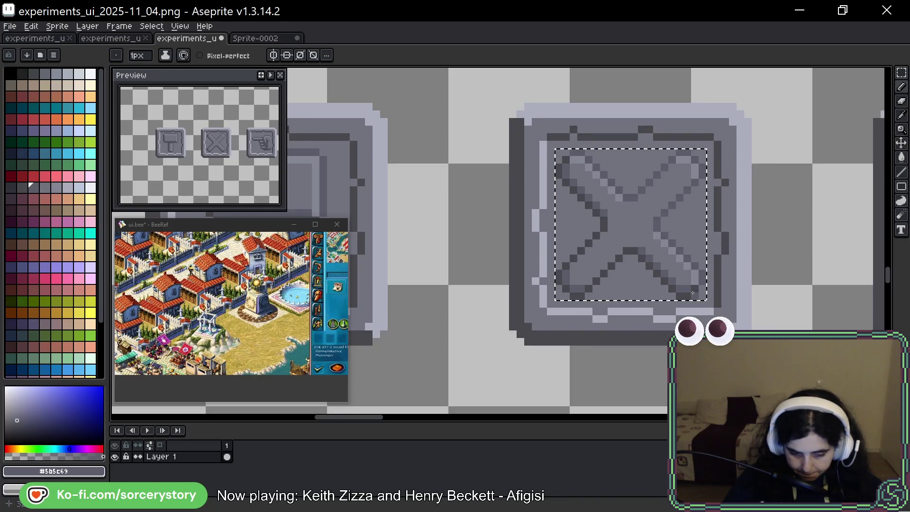
Highlight the X's centre and right arm in light grey #848795, then resample the dark grey
{"action": "left_click", "coordinate": [693, 192], "text": "alt"}
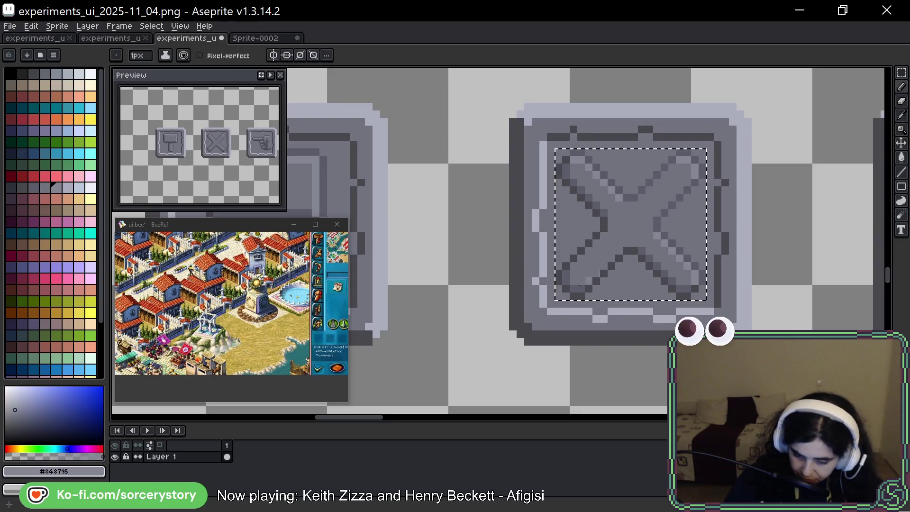
{"action": "left_click_drag", "start_coordinate": [636, 188], "coordinate": [650, 192]}
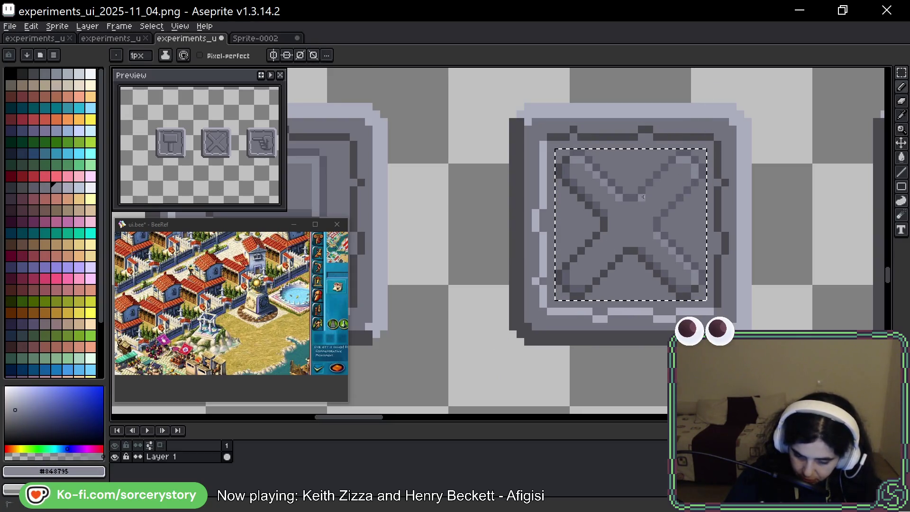
{"action": "left_click", "coordinate": [669, 225]}
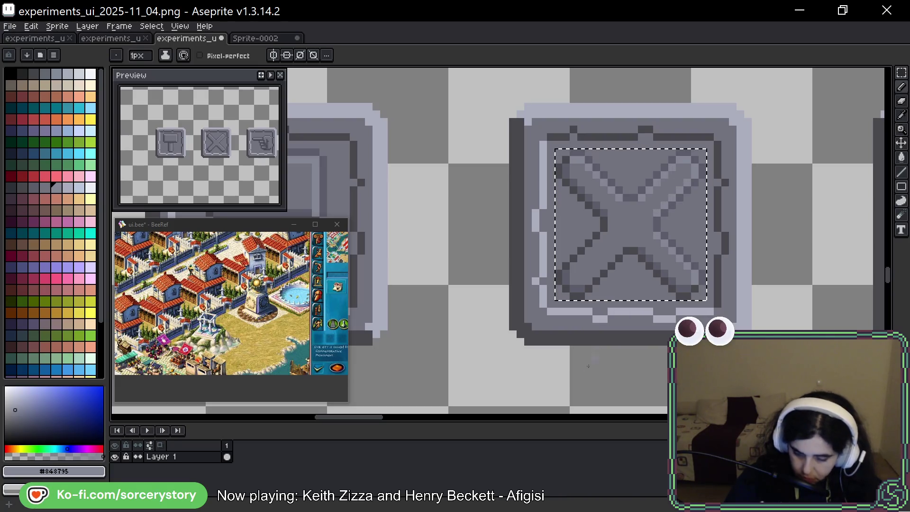
{"action": "key", "text": "ctrl"}
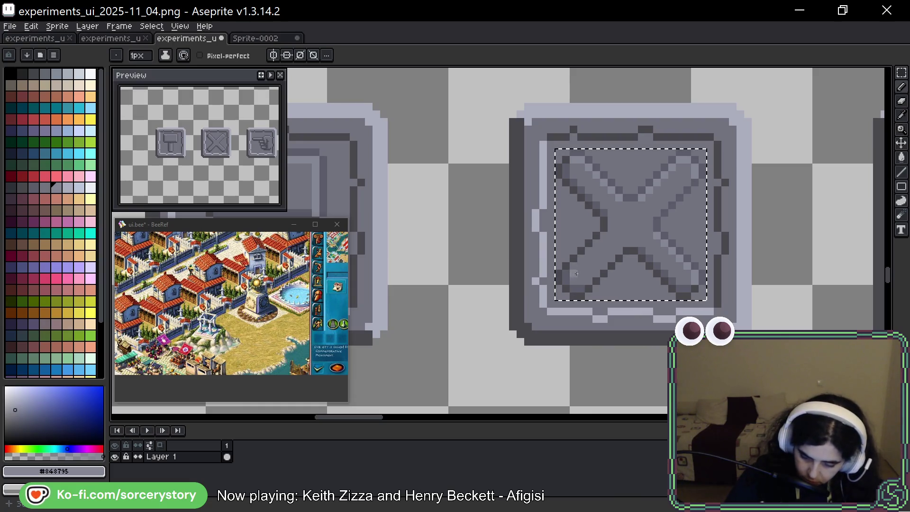
{"action": "left_click", "coordinate": [576, 311], "text": "alt"}
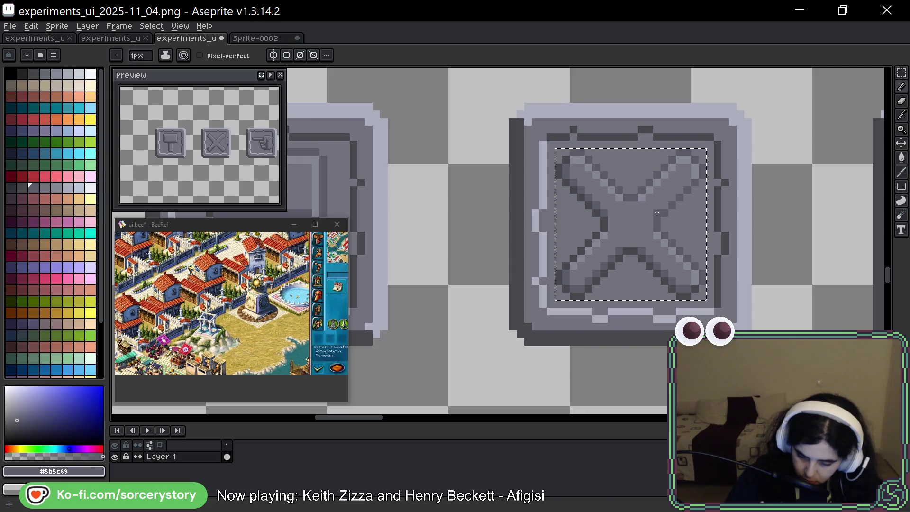
{"action": "left_click", "coordinate": [633, 273], "text": "alt"}
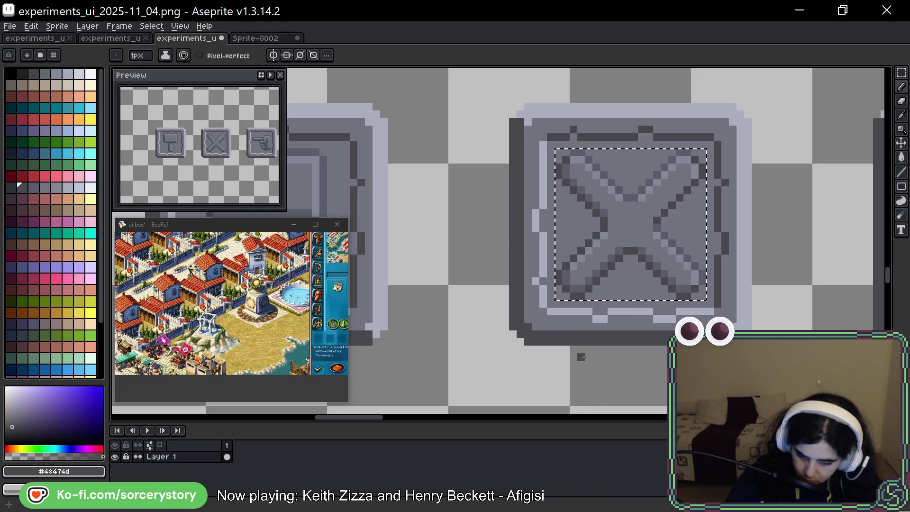
{"action": "key", "text": "alt"}
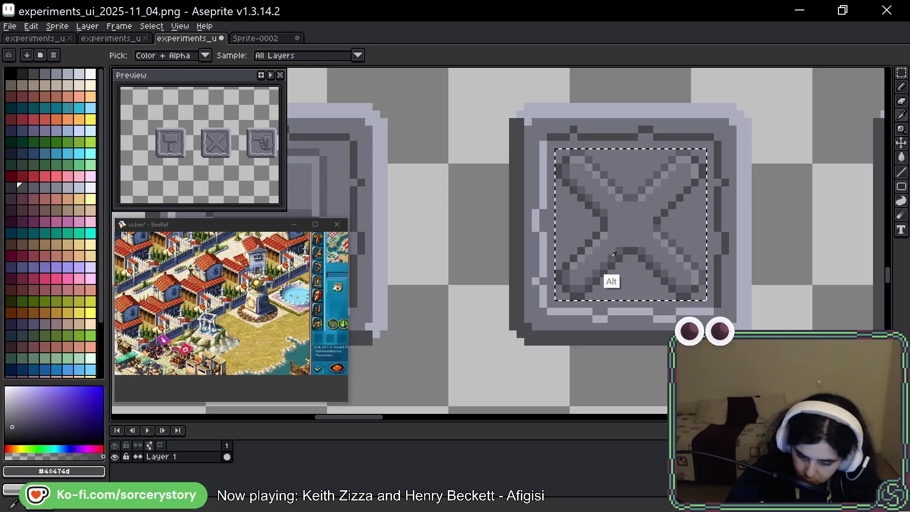
{"action": "left_click", "coordinate": [614, 255], "text": "alt"}
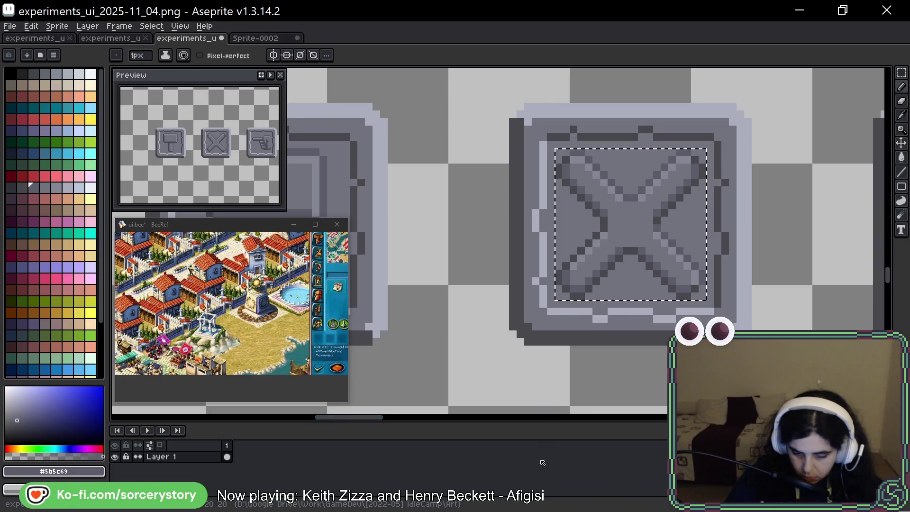
{"action": "scroll", "coordinate": [602, 356], "scroll_direction": "right", "scroll_amount": 3}
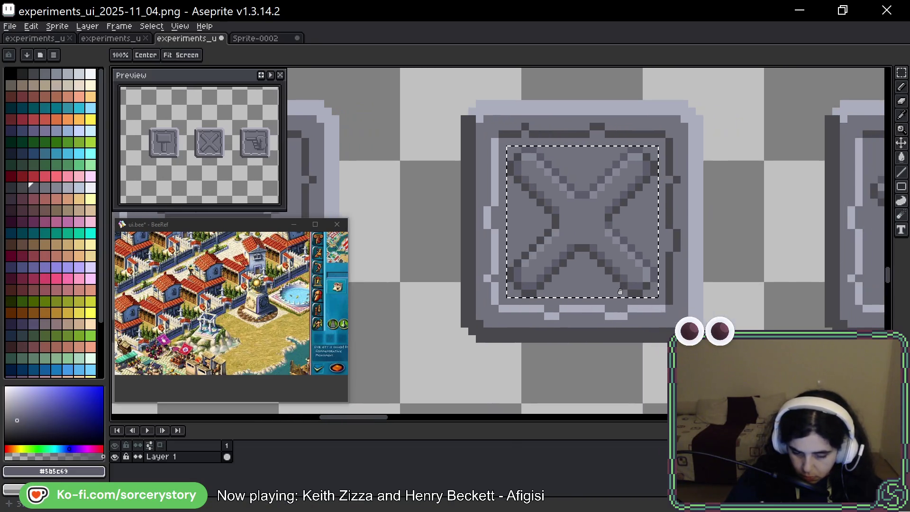
{"action": "key", "text": "ctrl"}
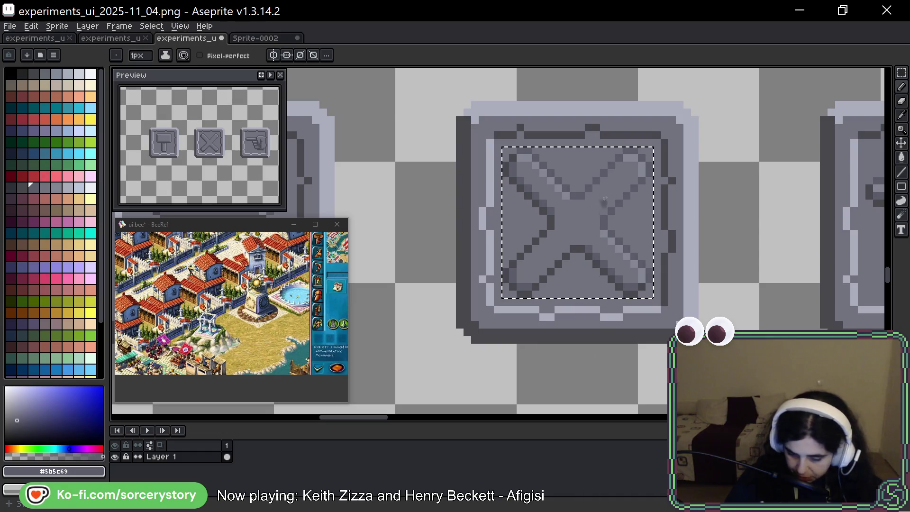
Deselect and zoom out to see the hammer, X and hand buttons together
{"action": "key", "text": "ctrl+d"}
{"action": "left_click_drag", "start_coordinate": [713, 252], "coordinate": [666, 264]}
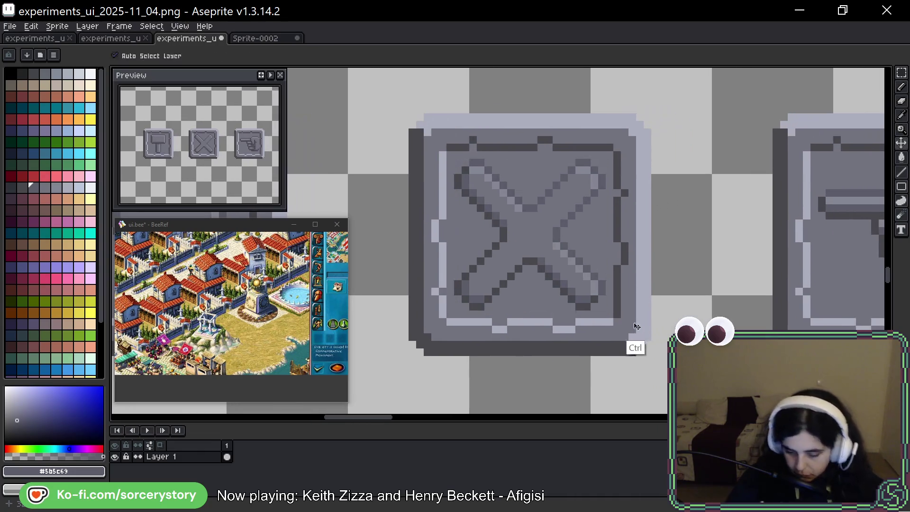
{"action": "left_click", "coordinate": [610, 254]}
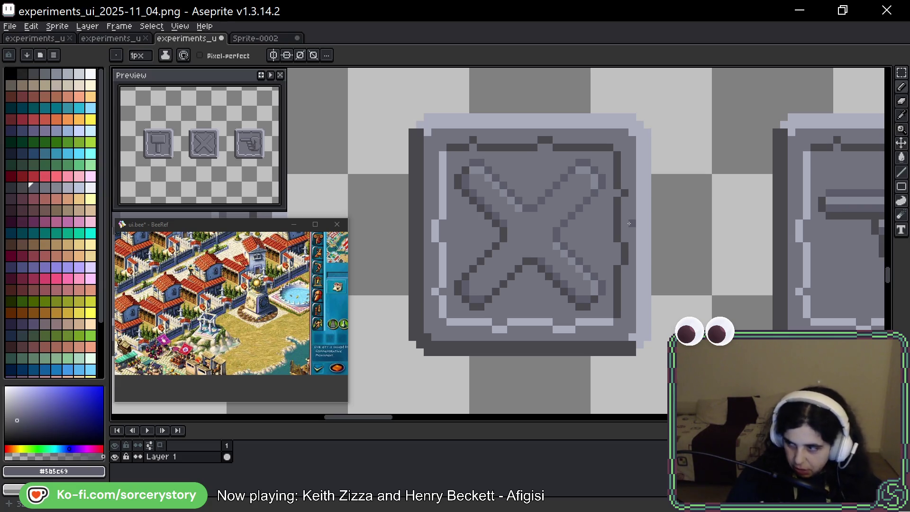
{"action": "mouse_move", "coordinate": [741, 219]}
{"action": "left_mouse_down"}
{"action": "mouse_move", "coordinate": [703, 226]}
{"action": "mouse_move", "coordinate": [711, 201]}
{"action": "left_mouse_up"}
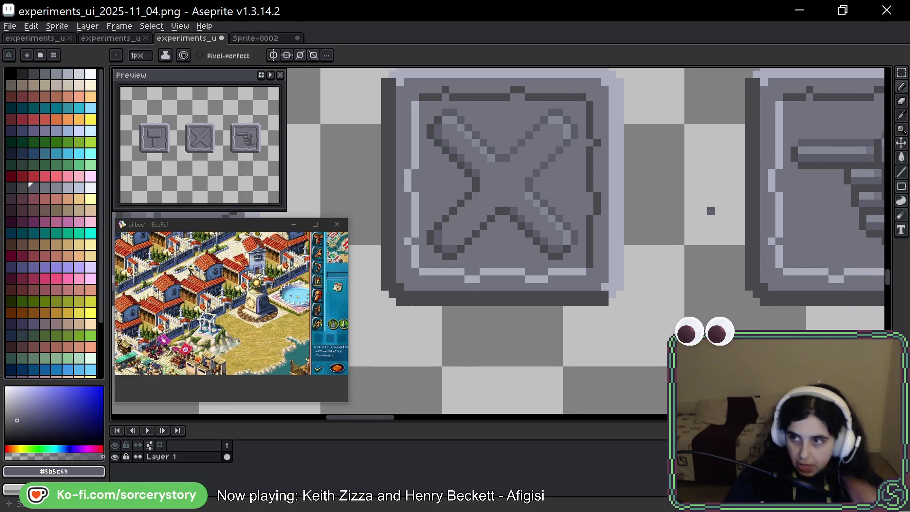
{"action": "scroll", "coordinate": [703, 165], "scroll_direction": "down", "scroll_amount": 3}
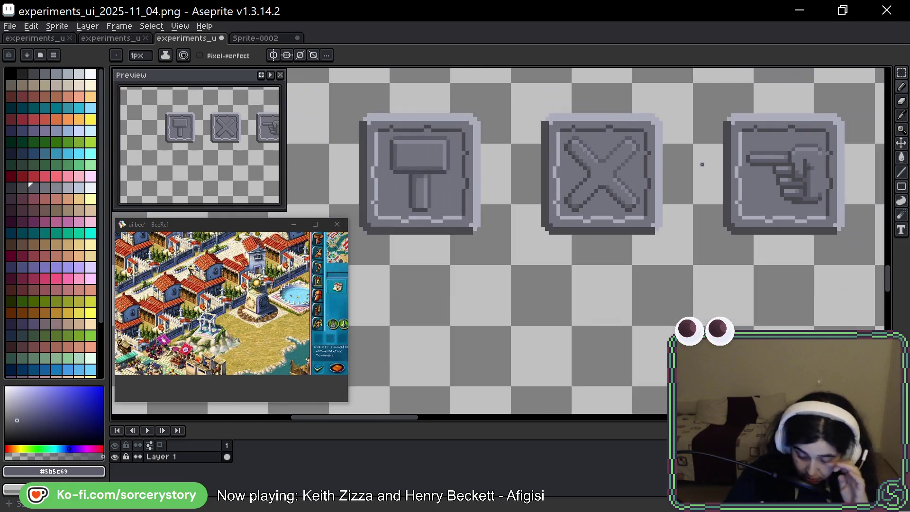
{"action": "scroll", "coordinate": [490, 178], "scroll_direction": "right", "scroll_amount": 5}
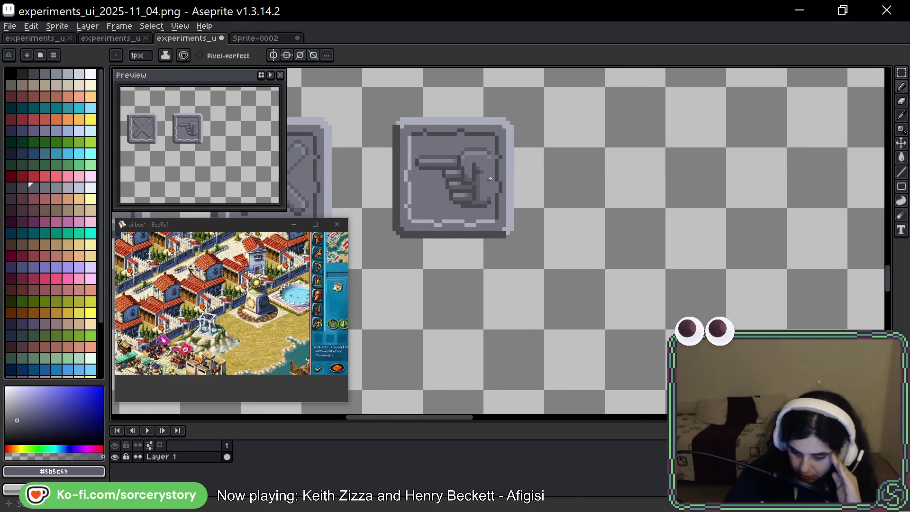
{"action": "scroll", "coordinate": [493, 178], "scroll_direction": "down", "scroll_amount": 4}
{"action": "mouse_move", "coordinate": [440, 131]}
{"action": "left_mouse_down"}
{"action": "mouse_move", "coordinate": [742, 178]}
{"action": "mouse_move", "coordinate": [676, 264]}
{"action": "left_mouse_up"}
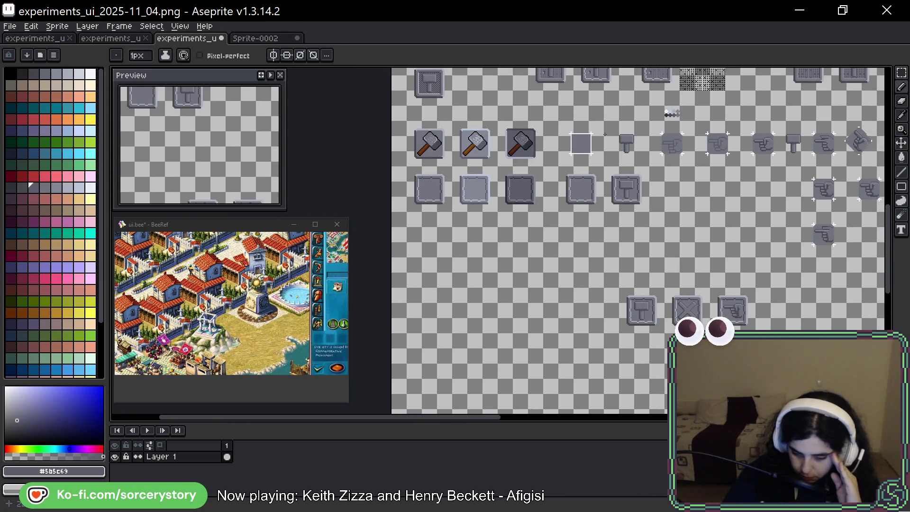
{"action": "scroll", "coordinate": [605, 134], "scroll_direction": "up", "scroll_amount": 3}
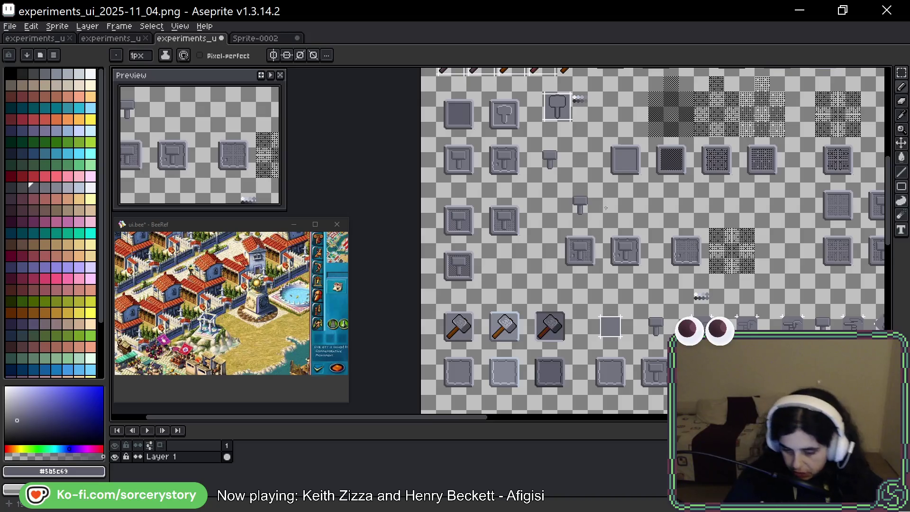
{"action": "scroll", "coordinate": [606, 216], "scroll_direction": "down", "scroll_amount": 4}
{"action": "scroll", "coordinate": [606, 216], "scroll_direction": "up", "scroll_amount": 4}
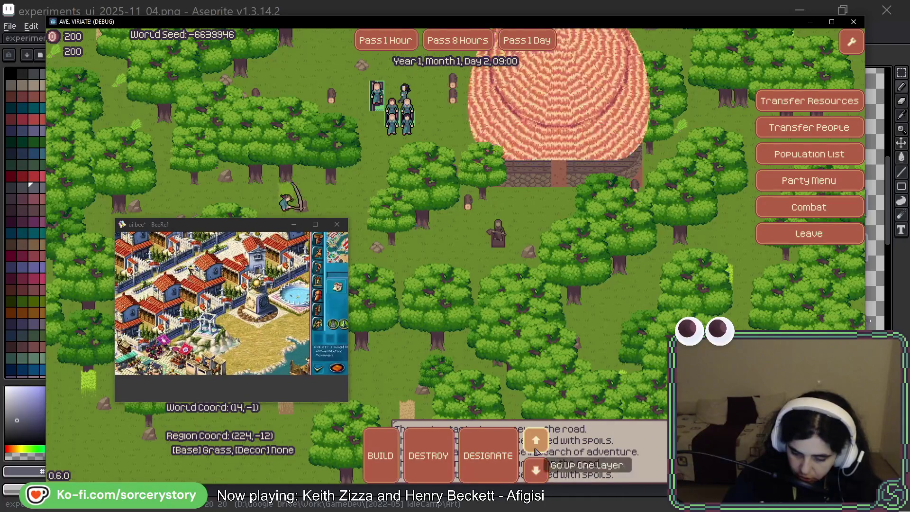
{"action": "scroll", "coordinate": [609, 236], "scroll_direction": "up", "scroll_amount": 3}
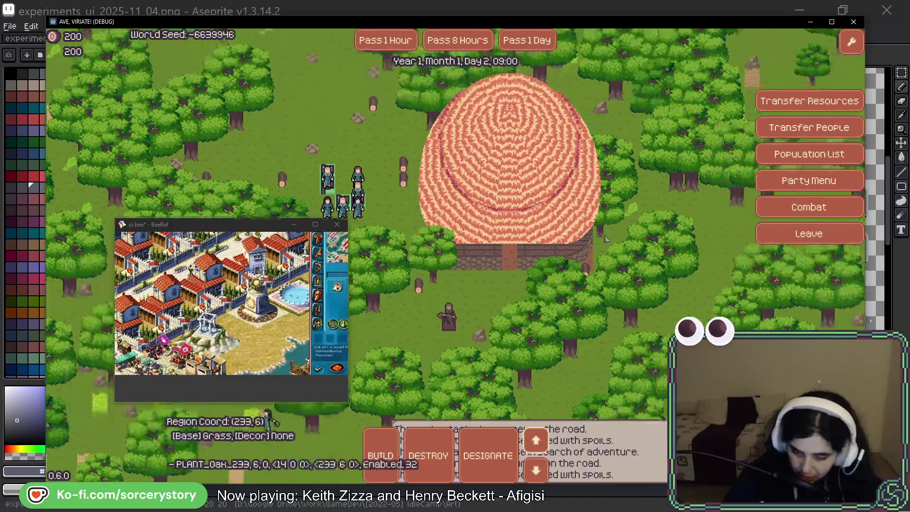
{"action": "scroll", "coordinate": [609, 236], "scroll_direction": "down", "scroll_amount": 3}
{"action": "key", "text": "alt+F4"}
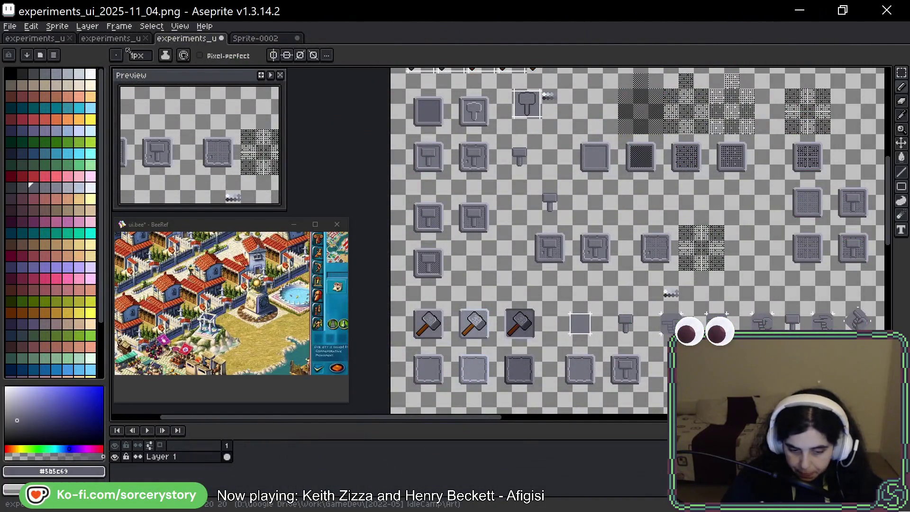
{"action": "left_click", "coordinate": [111, 38]}
{"action": "left_click", "coordinate": [57, 38]}
{"action": "left_click", "coordinate": [181, 38]}
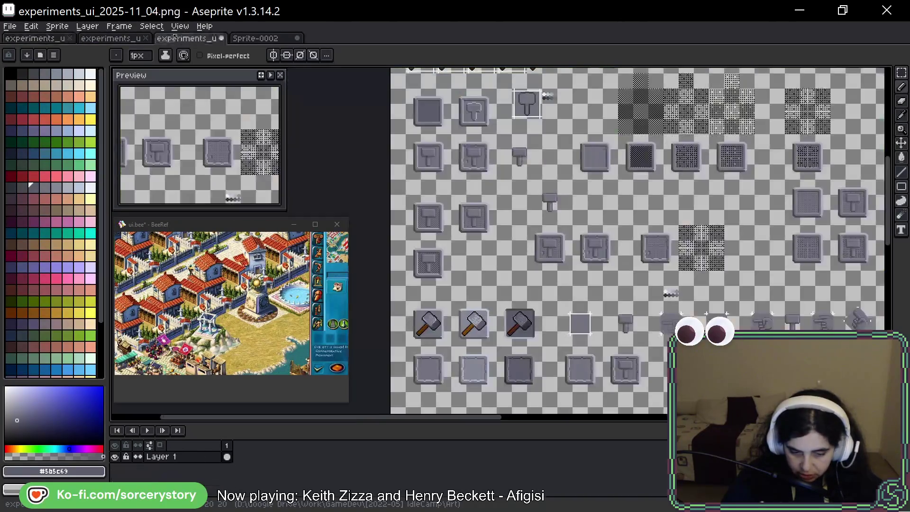
{"action": "left_click", "coordinate": [36, 38]}
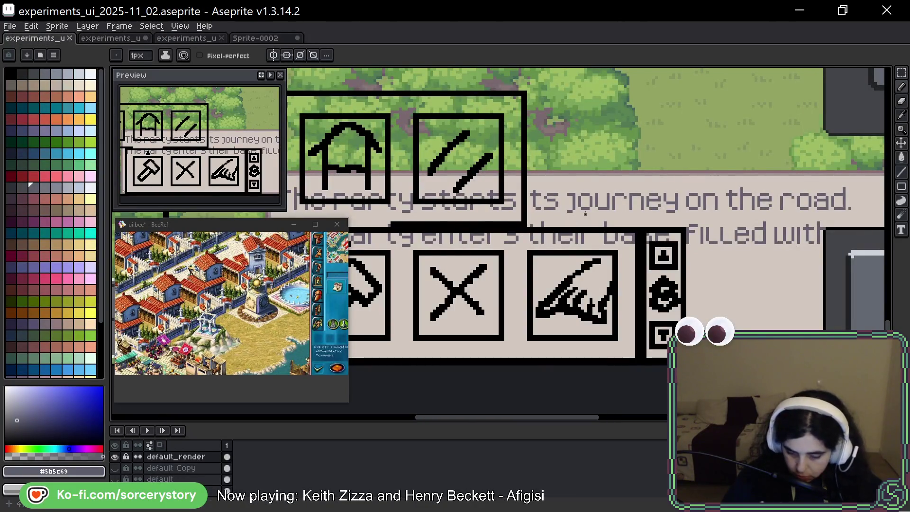
{"action": "scroll", "coordinate": [585, 213], "scroll_direction": "right", "scroll_amount": 5}
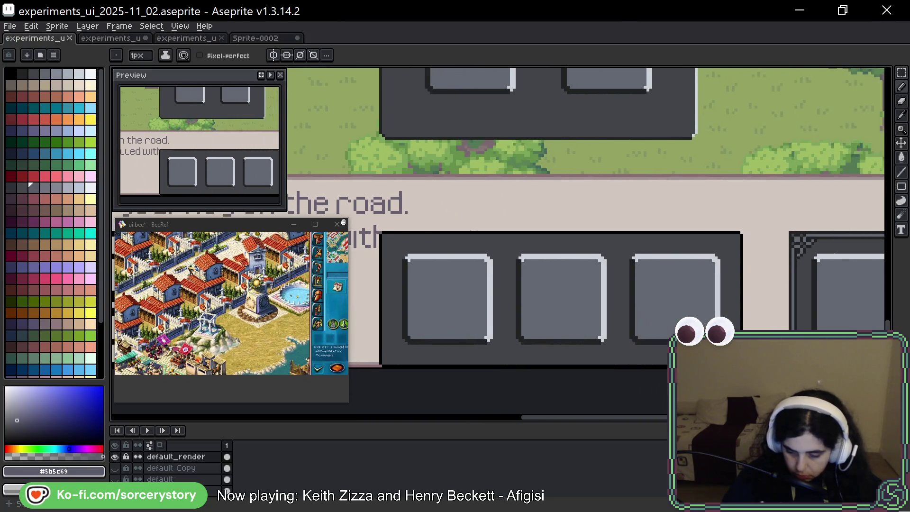
{"action": "scroll", "coordinate": [484, 213], "scroll_direction": "down", "scroll_amount": 5}
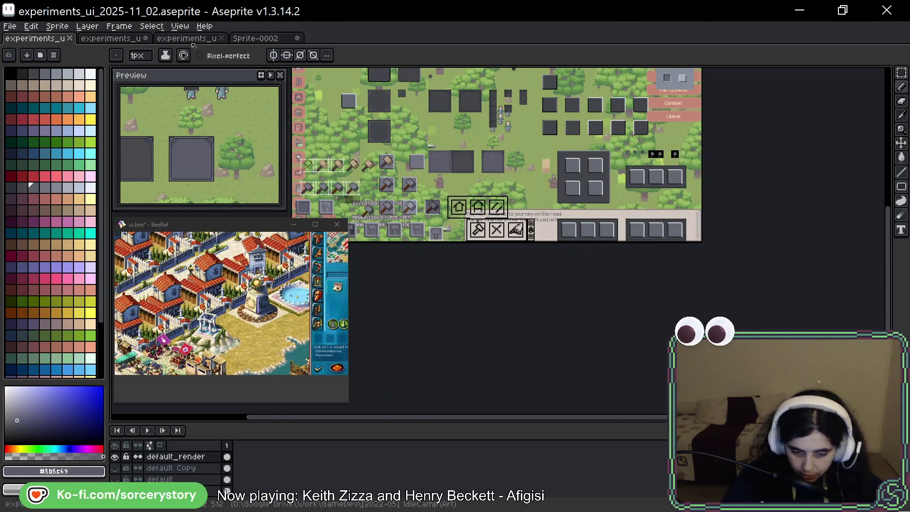
{"action": "left_click", "coordinate": [181, 38]}
{"action": "left_click", "coordinate": [150, 38]}
{"action": "scroll", "coordinate": [459, 143], "scroll_direction": "down", "scroll_amount": 2}
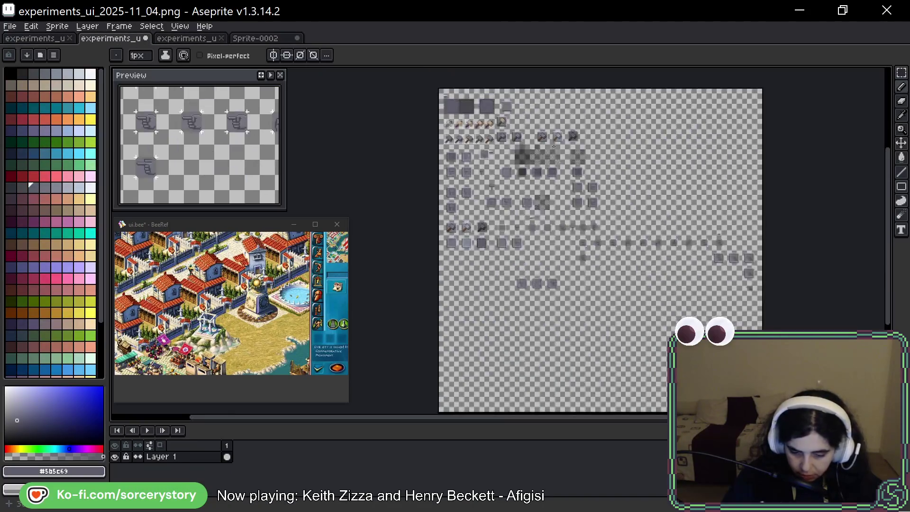
{"action": "scroll", "coordinate": [459, 144], "scroll_direction": "up", "scroll_amount": 4}
{"action": "scroll", "coordinate": [459, 143], "scroll_direction": "up", "scroll_amount": 2}
Stretch the square stone panel's right strip outward into one wide bar
{"action": "key", "text": "m"}
{"action": "mouse_move", "coordinate": [389, 126]}
{"action": "left_mouse_down"}
{"action": "mouse_move", "coordinate": [520, 255]}
{"action": "mouse_move", "coordinate": [481, 197]}
{"action": "mouse_move", "coordinate": [887, 71]}
{"action": "mouse_move", "coordinate": [332, 161]}
{"action": "mouse_move", "coordinate": [521, 294]}
{"action": "mouse_move", "coordinate": [477, 295]}
{"action": "mouse_move", "coordinate": [477, 250]}
{"action": "left_mouse_up"}
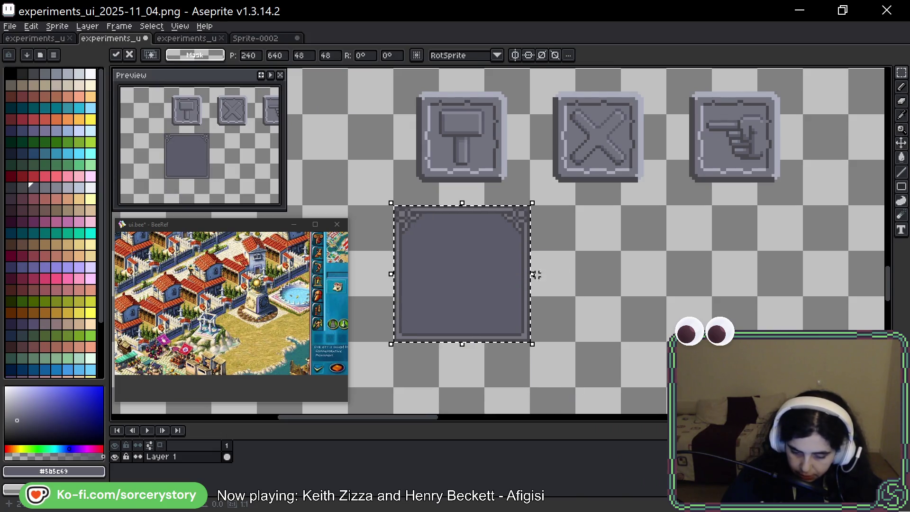
{"action": "left_click", "coordinate": [539, 277]}
{"action": "left_click_drag", "start_coordinate": [485, 206], "coordinate": [529, 294]}
{"action": "left_click_drag", "start_coordinate": [503, 258], "coordinate": [796, 261]}
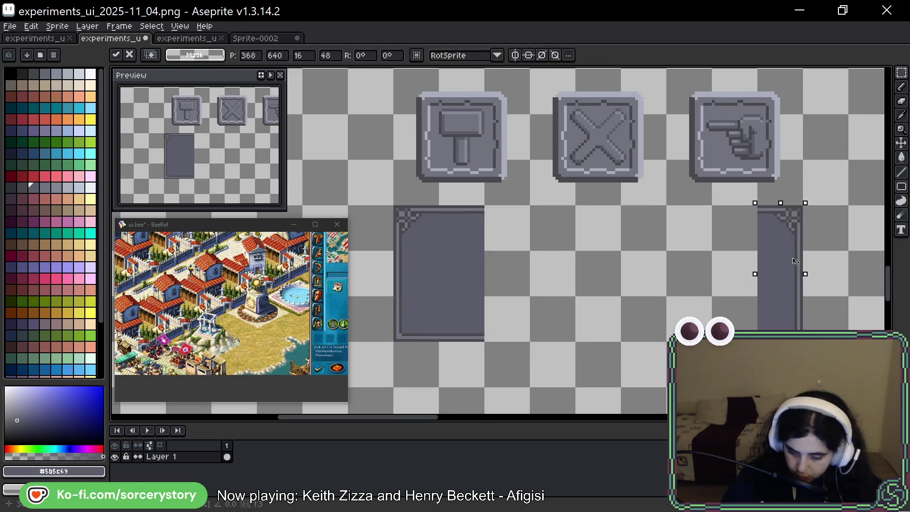
{"action": "key", "text": "ctrl+d"}
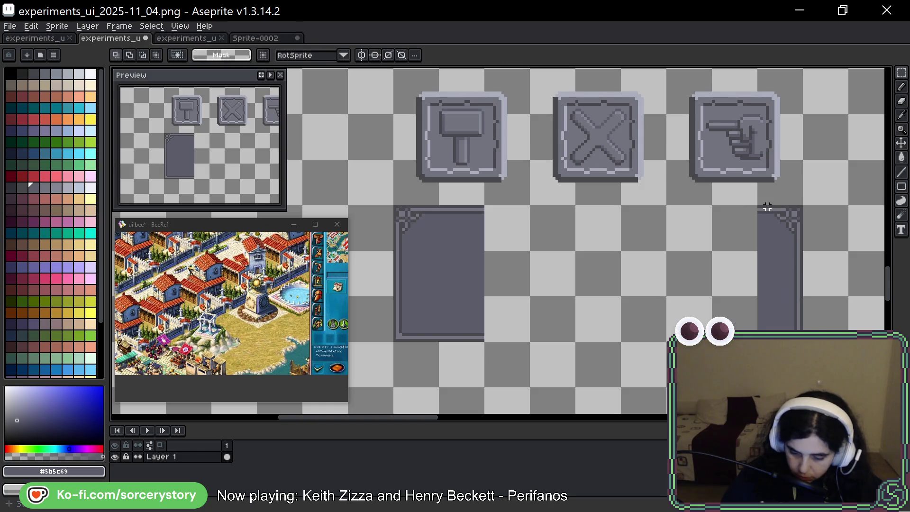
{"action": "left_click_drag", "start_coordinate": [768, 203], "coordinate": [757, 369]}
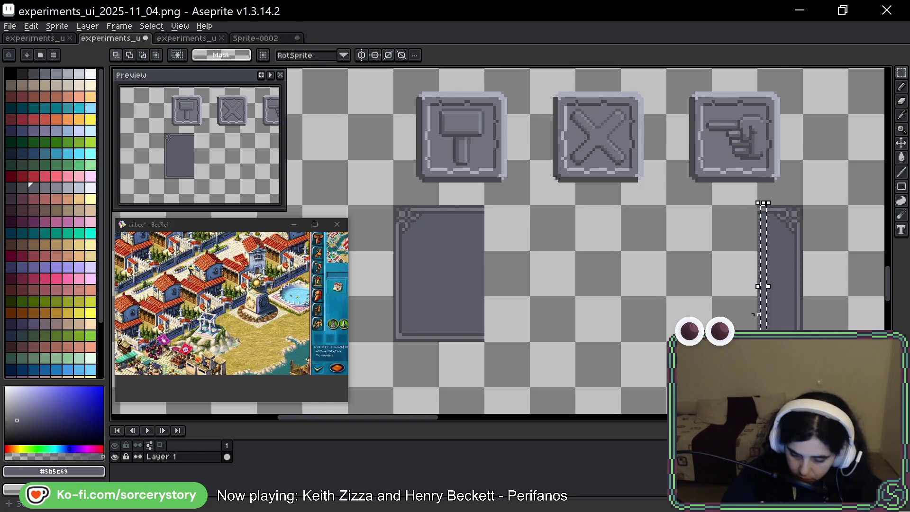
{"action": "left_click_drag", "start_coordinate": [757, 288], "coordinate": [483, 285]}
{"action": "left_click", "coordinate": [483, 178]}
Duplicate the three buttons and the panel to the right
{"action": "mouse_move", "coordinate": [398, 96]}
{"action": "left_mouse_down"}
{"action": "mouse_move", "coordinate": [727, 172]}
{"action": "mouse_move", "coordinate": [791, 291]}
{"action": "mouse_move", "coordinate": [800, 340]}
{"action": "left_mouse_up"}
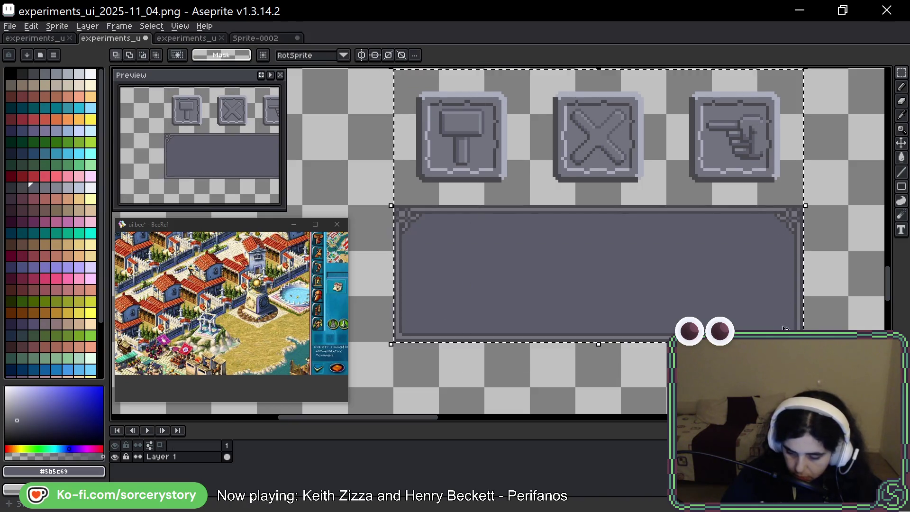
{"action": "scroll", "coordinate": [768, 315], "scroll_direction": "down", "scroll_amount": 2}
{"action": "scroll", "coordinate": [704, 270], "scroll_direction": "right", "scroll_amount": 5}
{"action": "mouse_move", "coordinate": [747, 263]}
{"action": "left_mouse_down"}
{"action": "mouse_move", "coordinate": [600, 272]}
{"action": "mouse_move", "coordinate": [599, 256]}
{"action": "left_mouse_up"}
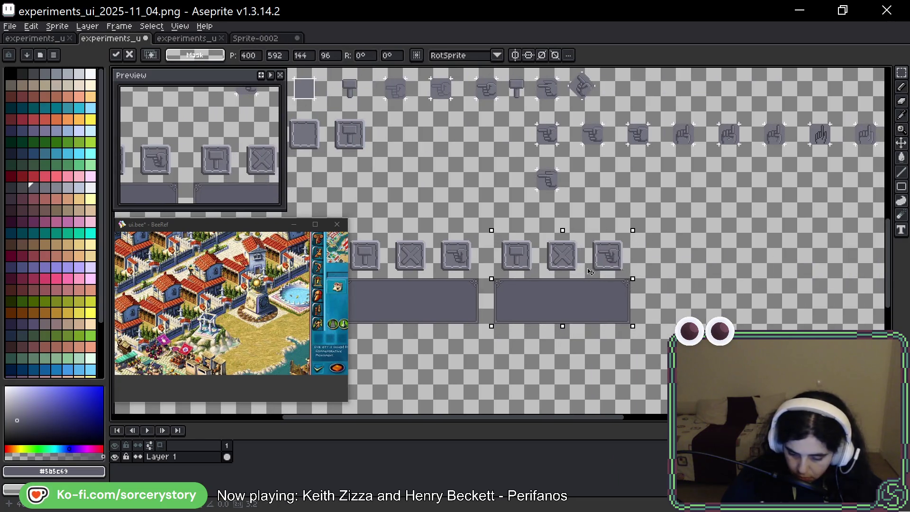
{"action": "key", "text": "Return"}
Select the three buttons in the copy and pan across the 144×48 button bar
{"action": "mouse_move", "coordinate": [494, 233]}
{"action": "left_mouse_down"}
{"action": "mouse_move", "coordinate": [631, 278]}
{"action": "mouse_move", "coordinate": [607, 293]}
{"action": "left_mouse_up"}
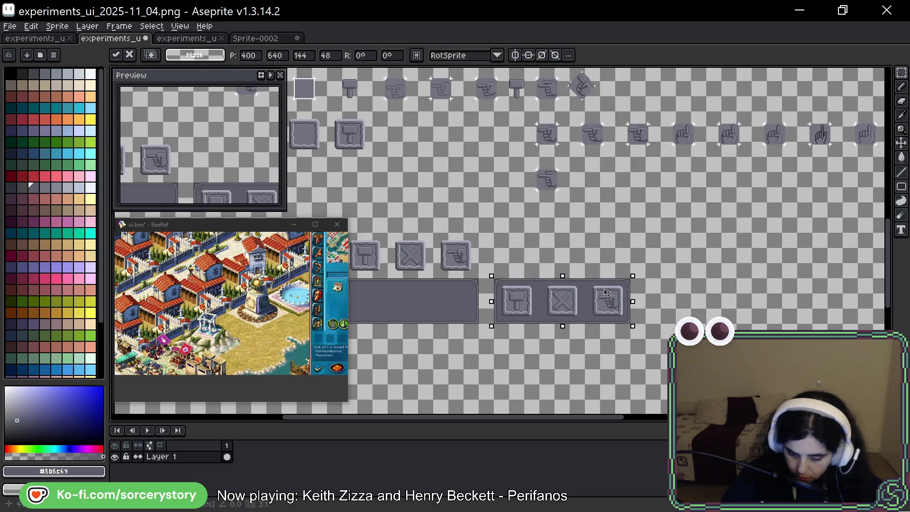
{"action": "scroll", "coordinate": [565, 328], "scroll_direction": "up", "scroll_amount": 3}
{"action": "scroll", "coordinate": [653, 291], "scroll_direction": "right", "scroll_amount": 2}
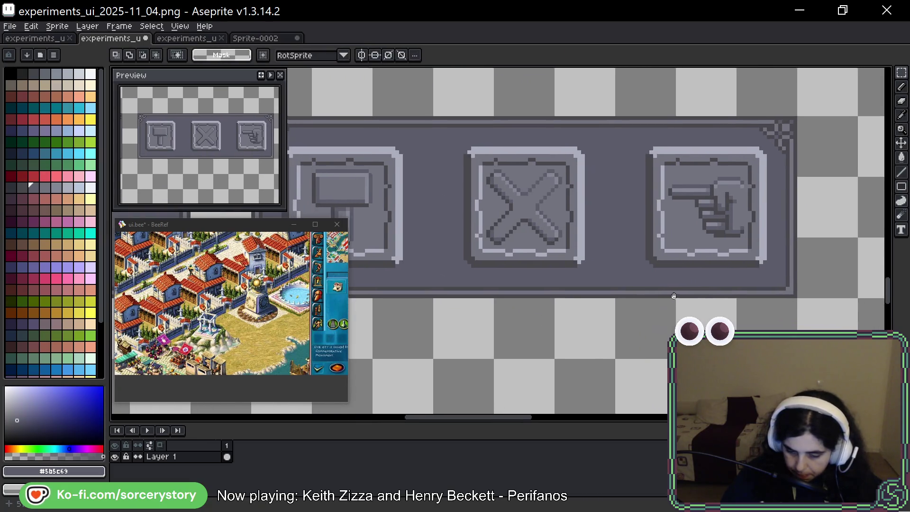
{"action": "scroll", "coordinate": [653, 291], "scroll_direction": "down", "scroll_amount": 1}
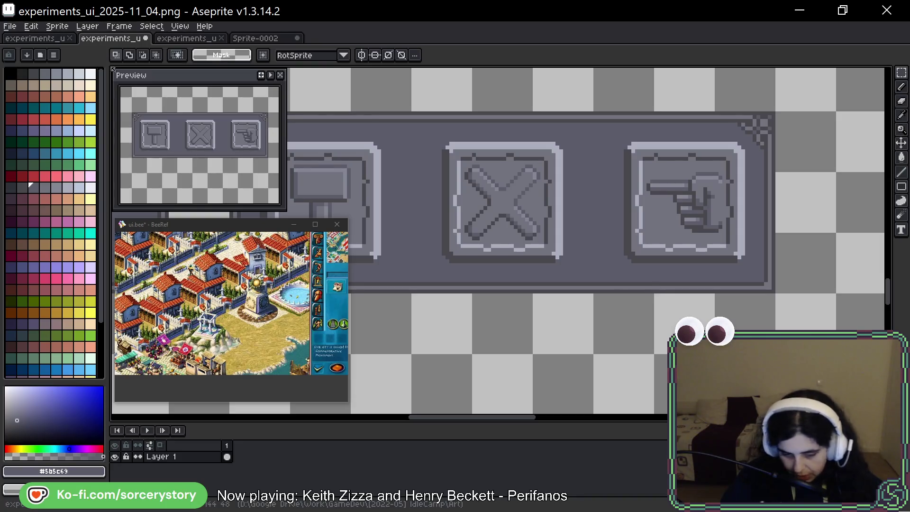
{"action": "scroll", "coordinate": [474, 190], "scroll_direction": "down", "scroll_amount": 3}
{"action": "scroll", "coordinate": [477, 170], "scroll_direction": "up", "scroll_amount": 3}
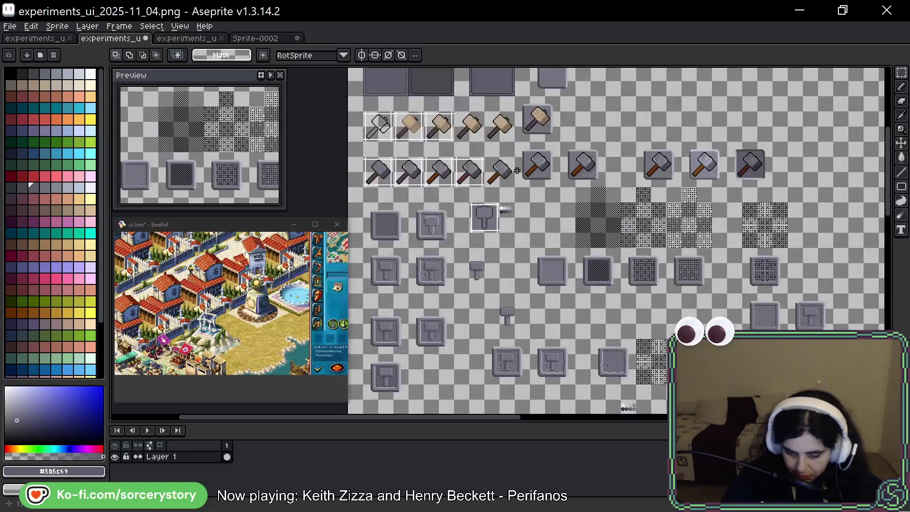
{"action": "scroll", "coordinate": [476, 169], "scroll_direction": "down", "scroll_amount": 3}
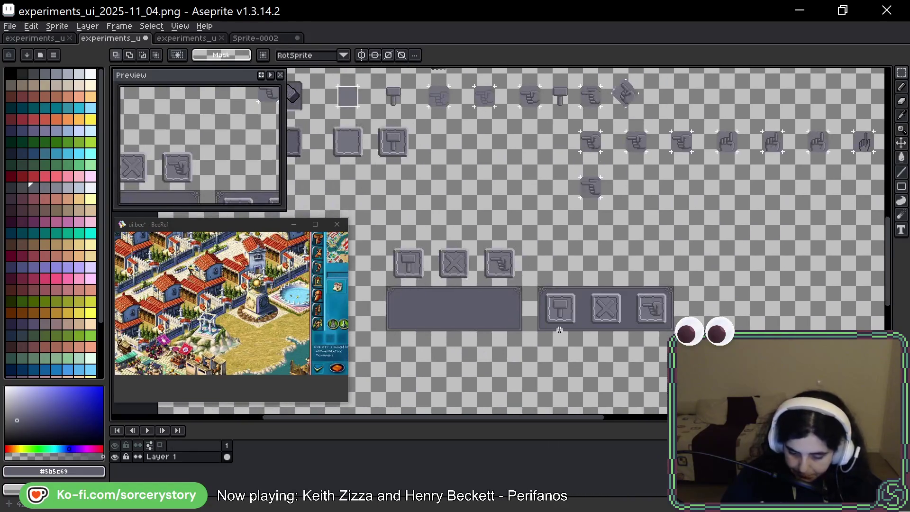
{"action": "scroll", "coordinate": [610, 325], "scroll_direction": "up", "scroll_amount": 5}
{"action": "left_click_drag", "start_coordinate": [544, 317], "coordinate": [667, 264]}
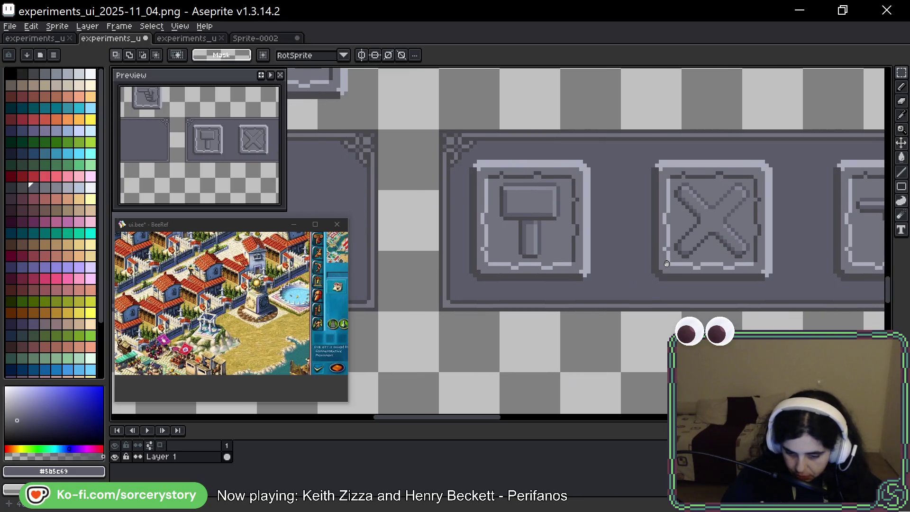
Move the copied button bar to the right
{"action": "scroll", "coordinate": [667, 264], "scroll_direction": "right", "scroll_amount": 5}
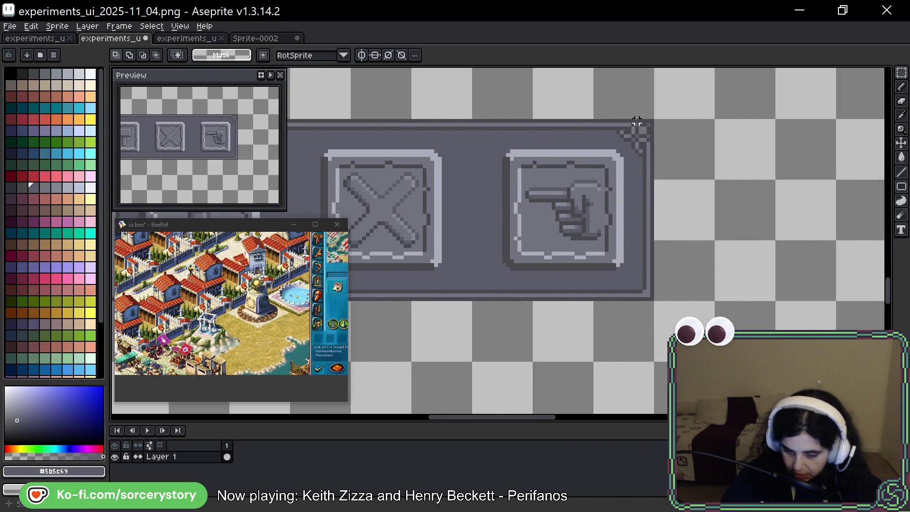
{"action": "scroll", "coordinate": [636, 121], "scroll_direction": "up", "scroll_amount": 1}
{"action": "scroll", "coordinate": [608, 135], "scroll_direction": "down", "scroll_amount": 2}
{"action": "scroll", "coordinate": [638, 193], "scroll_direction": "up", "scroll_amount": 1}
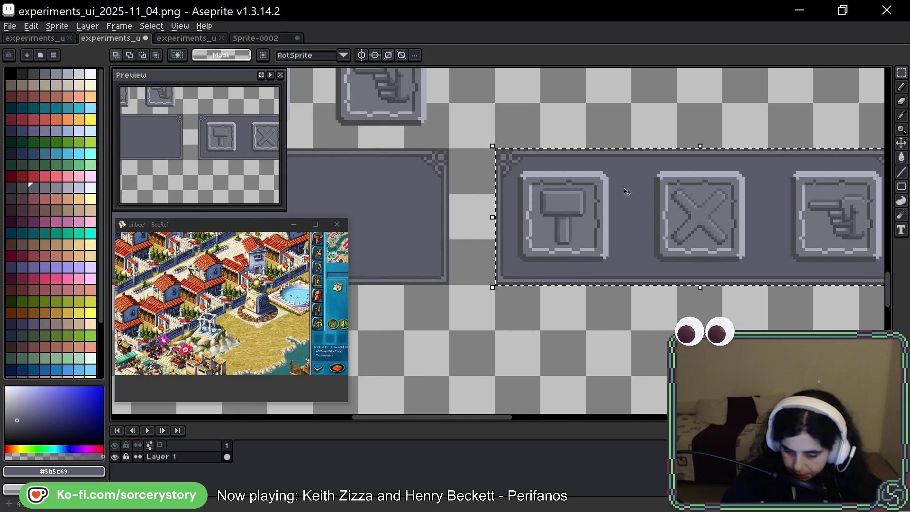
{"action": "left_click_drag", "start_coordinate": [638, 193], "coordinate": [683, 193]}
Shift the bar's left border column and top-left corner two pixels outward
{"action": "scroll", "coordinate": [538, 161], "scroll_direction": "up", "scroll_amount": 2}
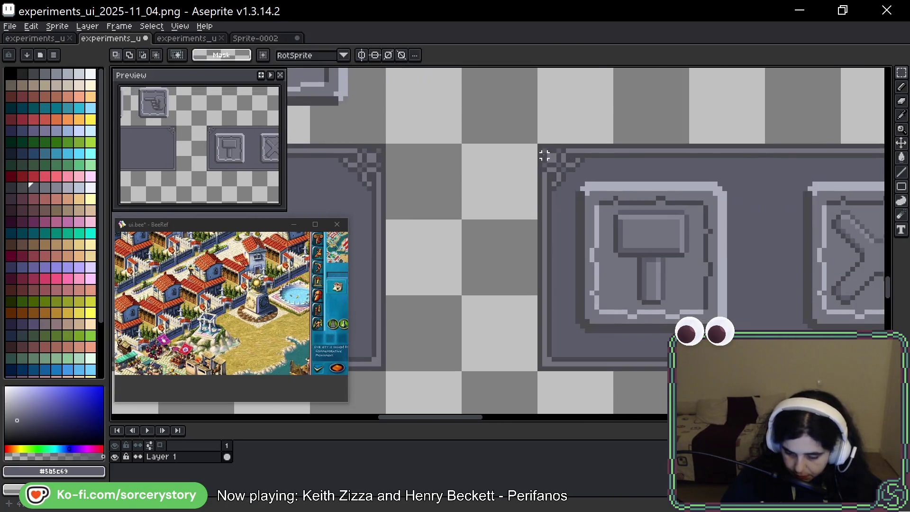
{"action": "mouse_move", "coordinate": [539, 146]}
{"action": "left_mouse_down"}
{"action": "mouse_move", "coordinate": [576, 301]}
{"action": "mouse_move", "coordinate": [576, 373]}
{"action": "left_mouse_up"}
{"action": "left_click_drag", "start_coordinate": [577, 144], "coordinate": [596, 170]}
{"action": "key", "text": "Left"}
{"action": "key", "text": "Left"}
{"action": "key", "text": "Left"}
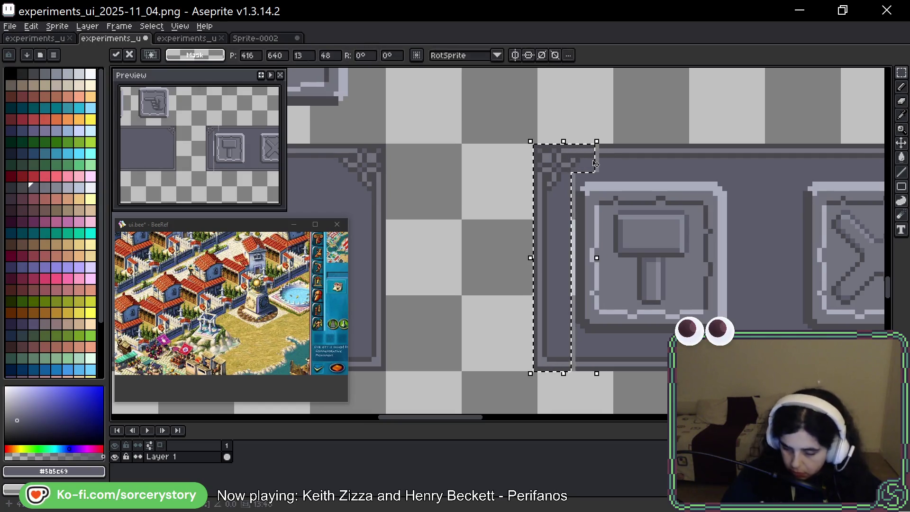
{"action": "key", "text": "Left"}
{"action": "key", "text": "Left"}
{"action": "key", "text": "Left"}
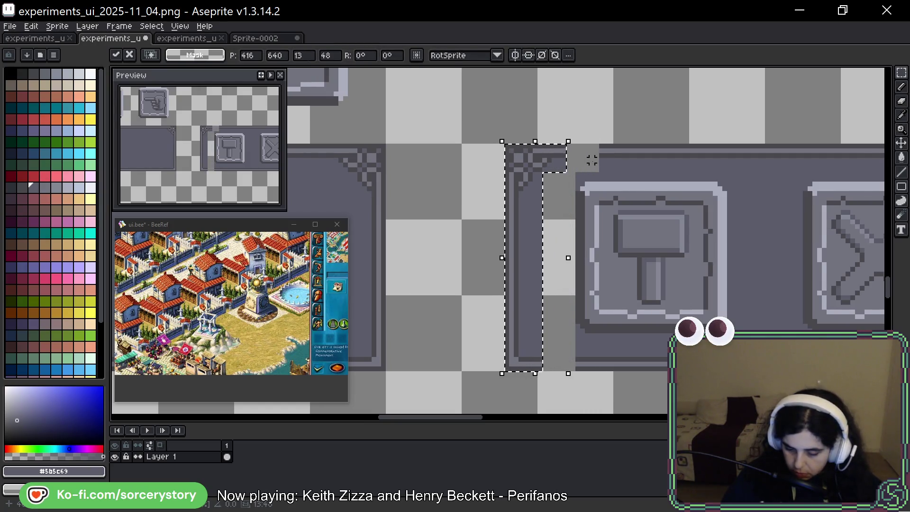
{"action": "left_click", "coordinate": [724, 217]}
Shift the bar's top-right corner and right edge two pixels to the right
{"action": "scroll", "coordinate": [724, 217], "scroll_direction": "right", "scroll_amount": 5}
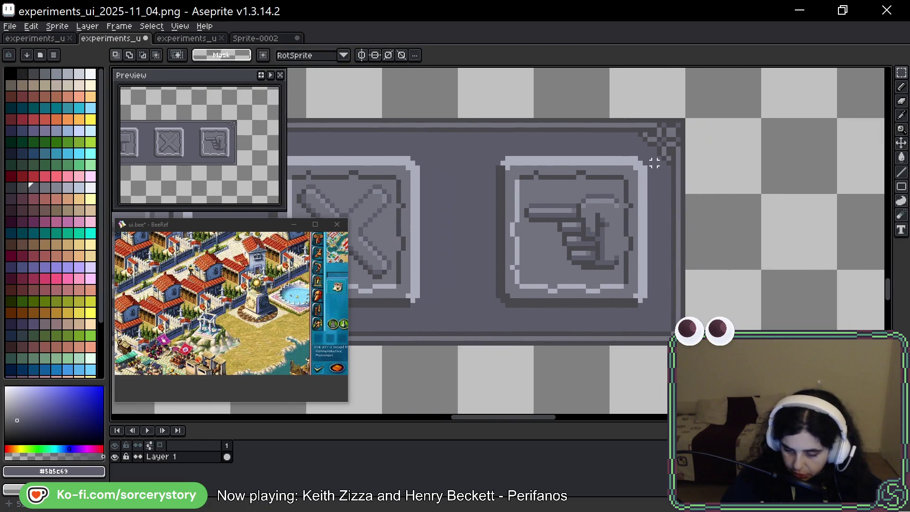
{"action": "left_click_drag", "start_coordinate": [626, 119], "coordinate": [677, 147]}
{"action": "left_click", "coordinate": [612, 125]}
{"action": "left_click_drag", "start_coordinate": [611, 119], "coordinate": [686, 147]}
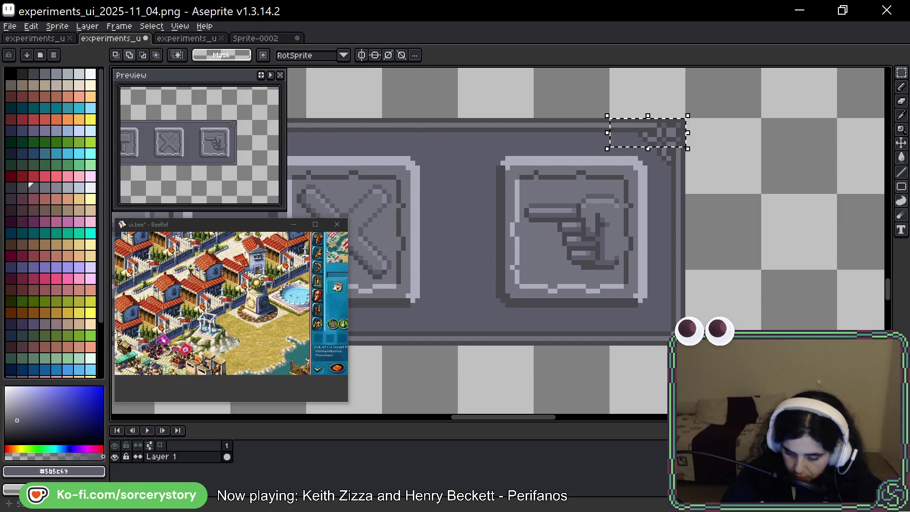
{"action": "mouse_move", "coordinate": [686, 346]}
{"action": "left_mouse_down"}
{"action": "mouse_move", "coordinate": [654, 193]}
{"action": "mouse_move", "coordinate": [655, 138]}
{"action": "left_mouse_up"}
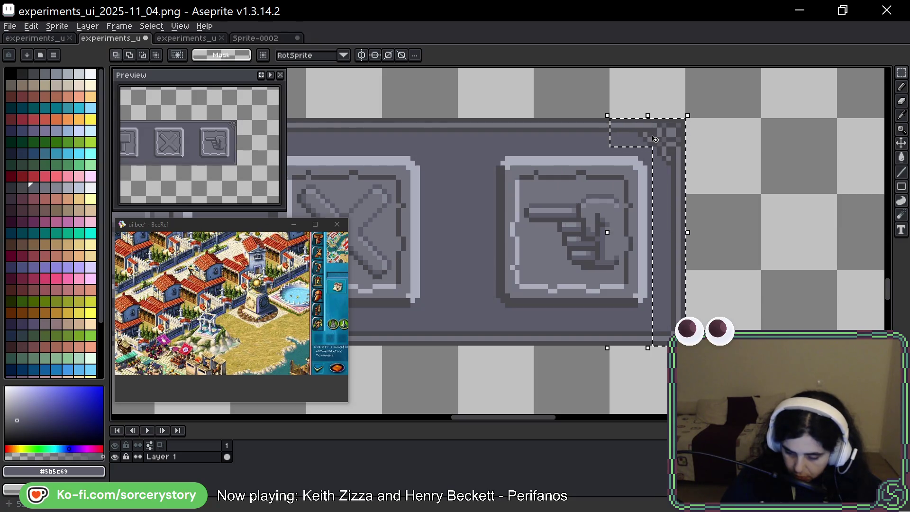
{"action": "key", "text": "Right"}
{"action": "key", "text": "Right"}
{"action": "key", "text": "Right"}
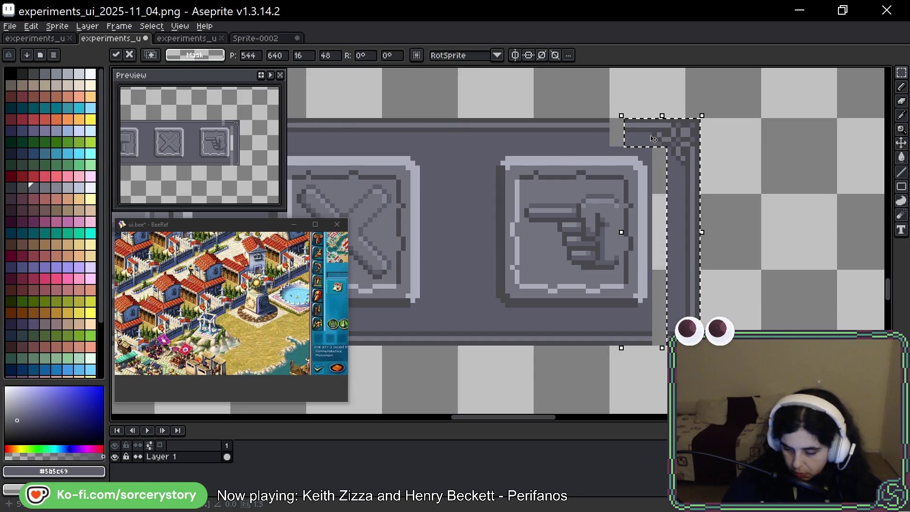
{"action": "key", "text": "Right"}
{"action": "key", "text": "Right"}
{"action": "key", "text": "Right"}
{"action": "left_click", "coordinate": [588, 131]}
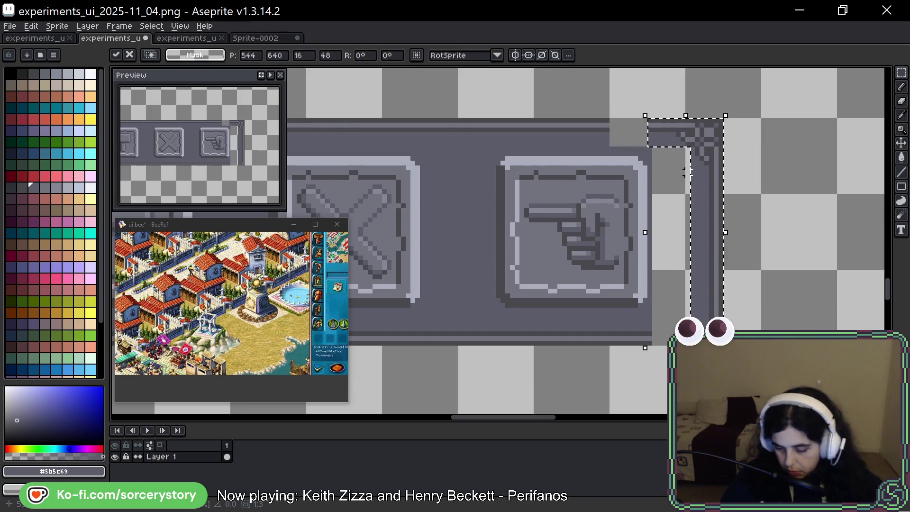
Stretch a thin background column to fill the gap beside the moved right edge
{"action": "mouse_move", "coordinate": [587, 126]}
{"action": "left_mouse_down"}
{"action": "mouse_move", "coordinate": [656, 146]}
{"action": "mouse_move", "coordinate": [673, 297]}
{"action": "mouse_move", "coordinate": [660, 349]}
{"action": "left_mouse_up"}
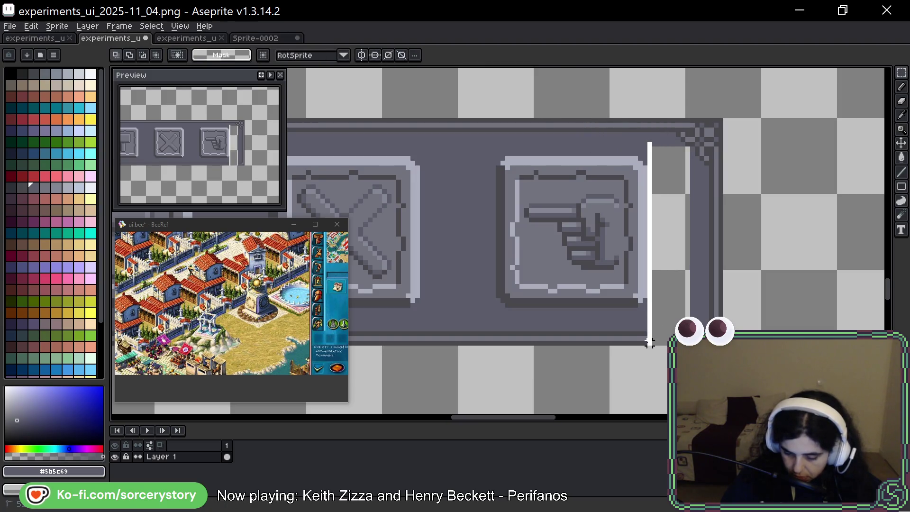
{"action": "left_click", "coordinate": [659, 244]}
{"action": "left_click_drag", "start_coordinate": [663, 246], "coordinate": [694, 243]}
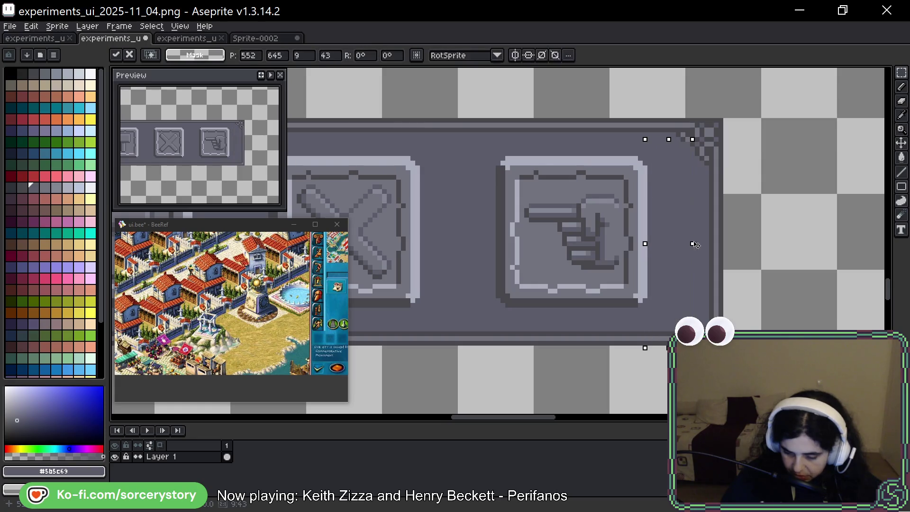
{"action": "left_click", "coordinate": [484, 243]}
Fill a strip of the top border at the bar's left end with the dark colour
{"action": "scroll", "coordinate": [713, 147], "scroll_direction": "up", "scroll_amount": 2}
{"action": "scroll", "coordinate": [683, 237], "scroll_direction": "down", "scroll_amount": 2}
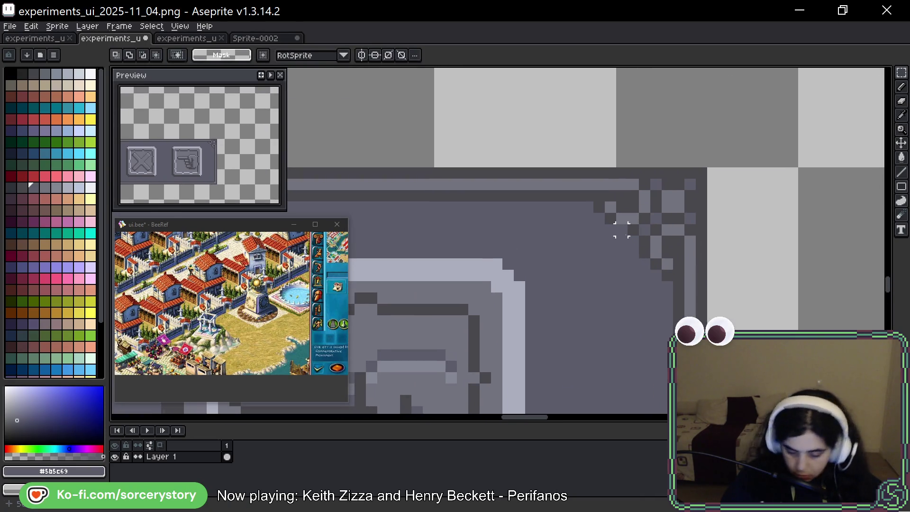
{"action": "key", "text": "b"}
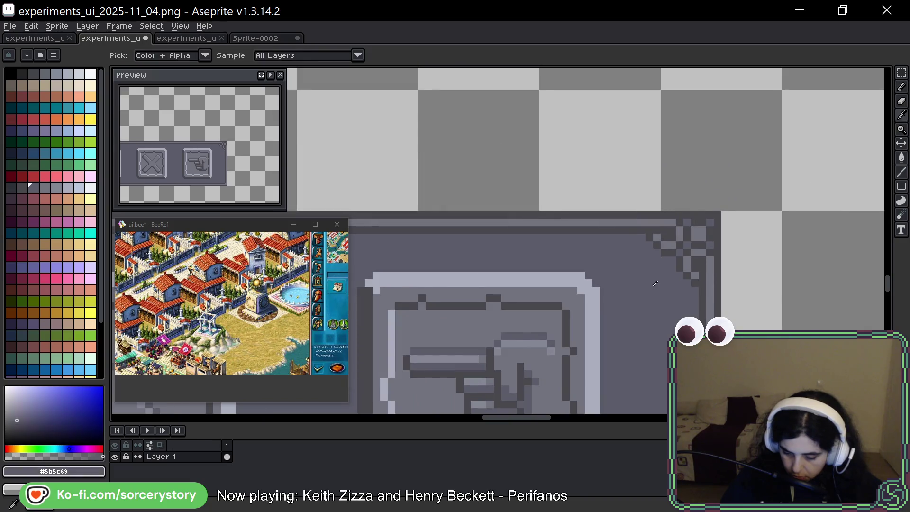
{"action": "scroll", "coordinate": [655, 283], "scroll_direction": "down", "scroll_amount": 3}
{"action": "left_click_drag", "start_coordinate": [498, 301], "coordinate": [711, 114]}
{"action": "scroll", "coordinate": [714, 110], "scroll_direction": "up", "scroll_amount": 2}
{"action": "key", "text": "m"}
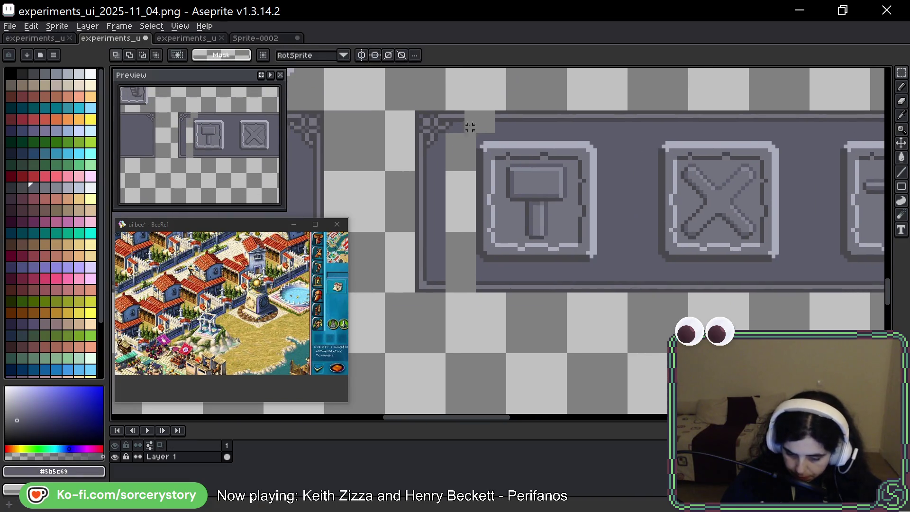
{"action": "scroll", "coordinate": [507, 121], "scroll_direction": "up", "scroll_amount": 1}
{"action": "mouse_move", "coordinate": [507, 144]}
{"action": "left_mouse_down"}
{"action": "mouse_move", "coordinate": [451, 146]}
{"action": "mouse_move", "coordinate": [465, 152]}
{"action": "mouse_move", "coordinate": [463, 134]}
{"action": "mouse_move", "coordinate": [442, 149]}
{"action": "left_mouse_up"}
{"action": "key", "text": "f"}
{"action": "key", "text": "ctrl+d"}
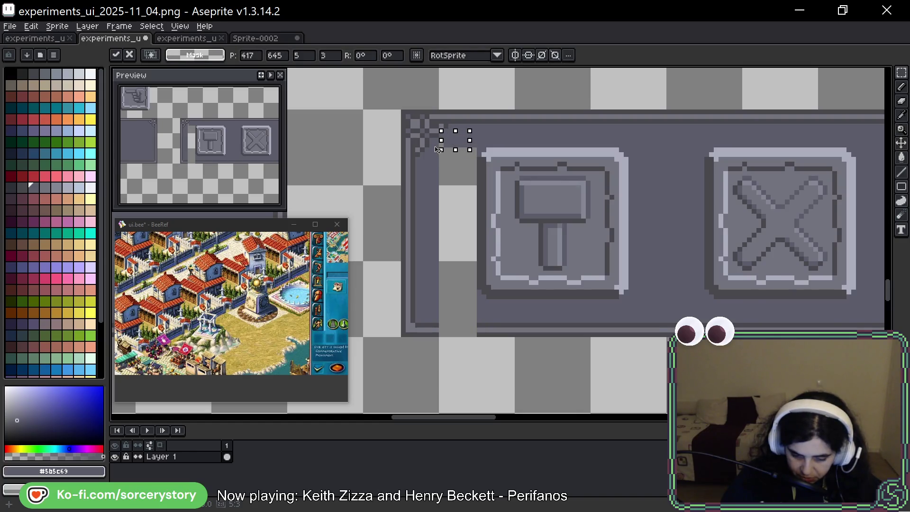
Widen a thin column beside the left edge to fill the remaining space
{"action": "key", "text": "ctrl+d"}
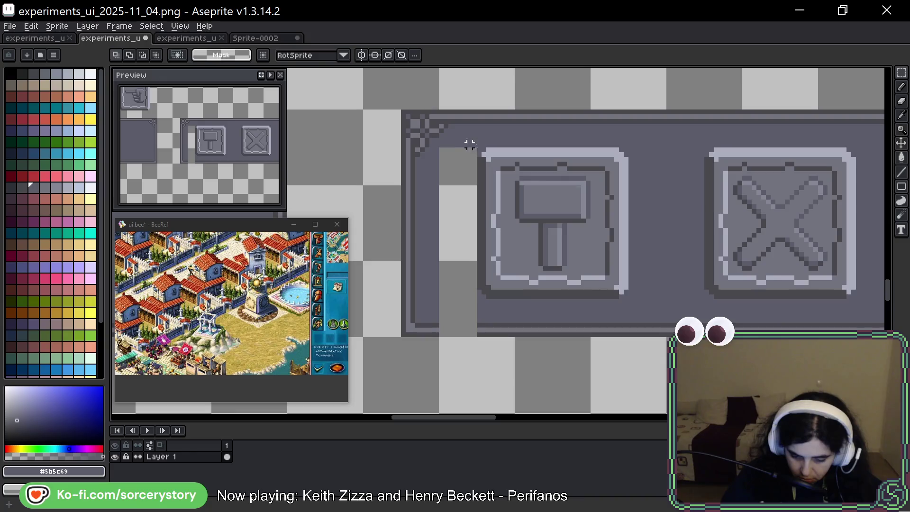
{"action": "left_click_drag", "start_coordinate": [431, 140], "coordinate": [436, 363]}
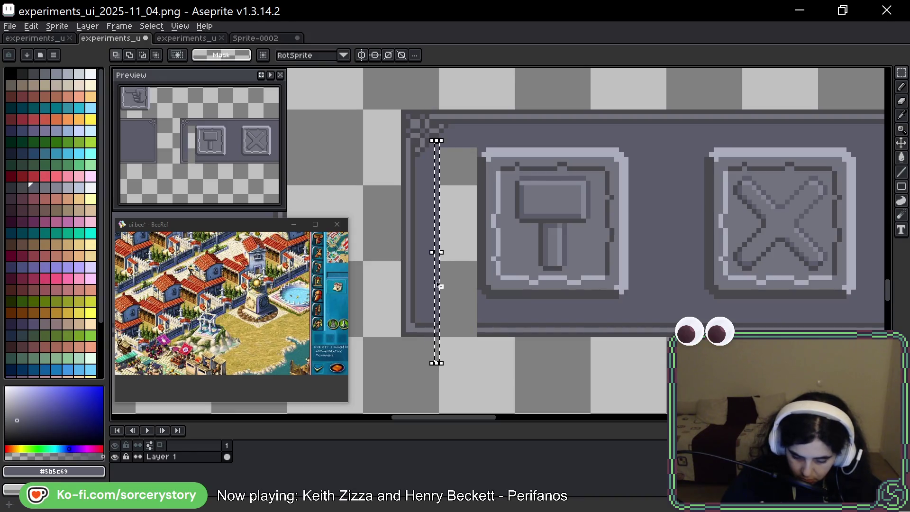
{"action": "left_click_drag", "start_coordinate": [442, 255], "coordinate": [479, 250]}
{"action": "scroll", "coordinate": [645, 291], "scroll_direction": "down", "scroll_amount": 5}
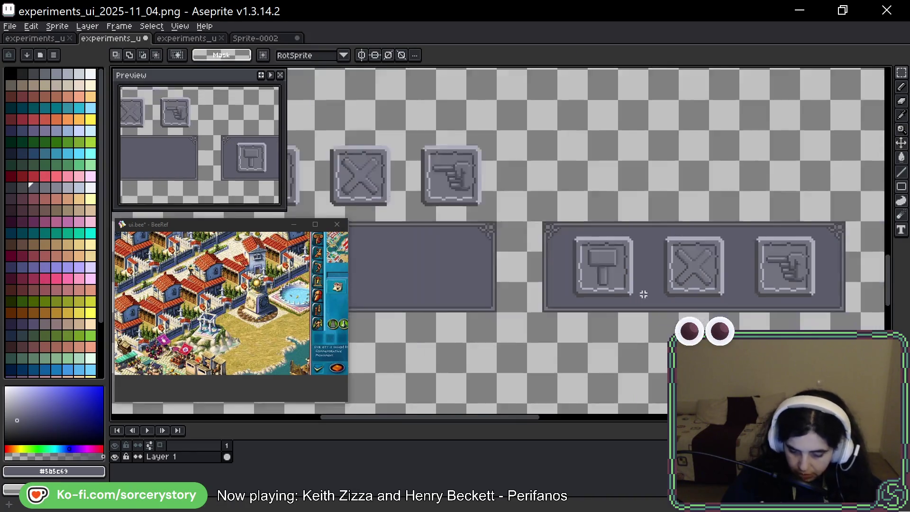
{"action": "left_click_drag", "start_coordinate": [770, 302], "coordinate": [678, 291]}
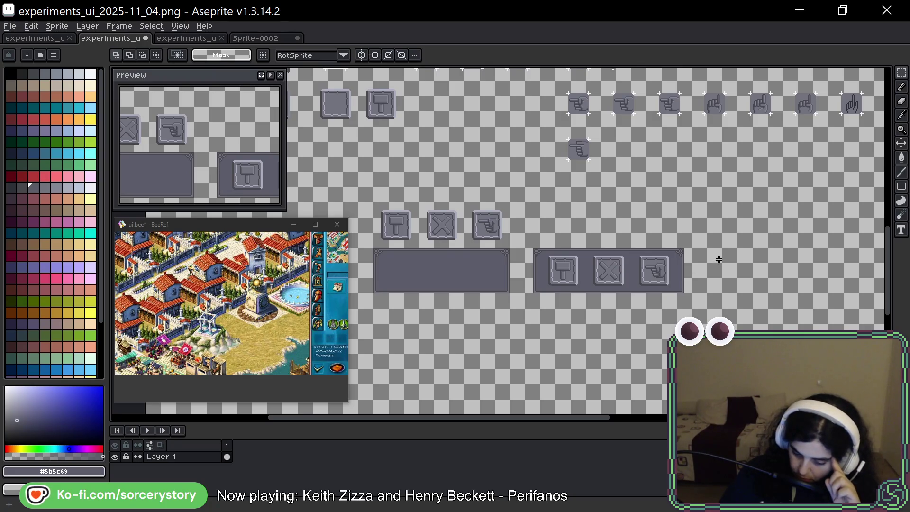
Move the empty ornate-cornered stone tile next to the pointing-hand button panel
{"action": "scroll", "coordinate": [719, 260], "scroll_direction": "up", "scroll_amount": 3}
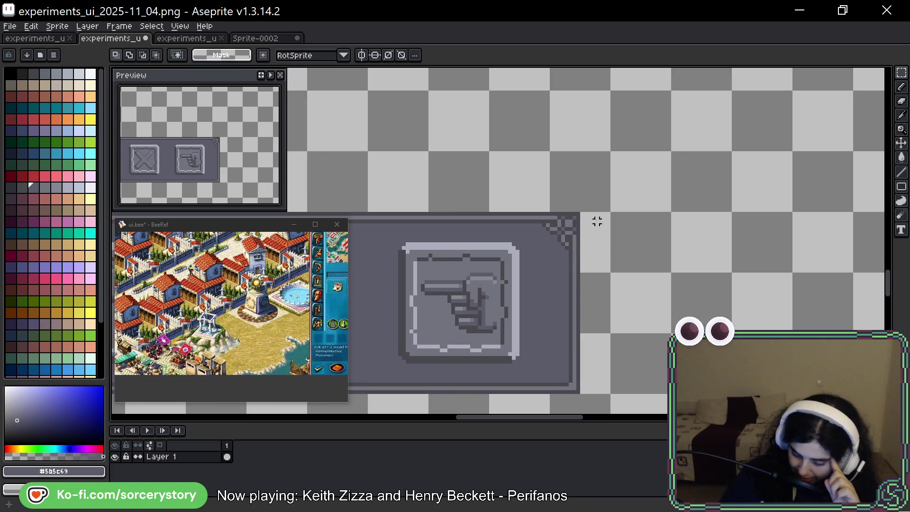
{"action": "mouse_move", "coordinate": [597, 222]}
{"action": "left_mouse_down"}
{"action": "mouse_move", "coordinate": [631, 246]}
{"action": "mouse_move", "coordinate": [702, 365]}
{"action": "left_mouse_up"}
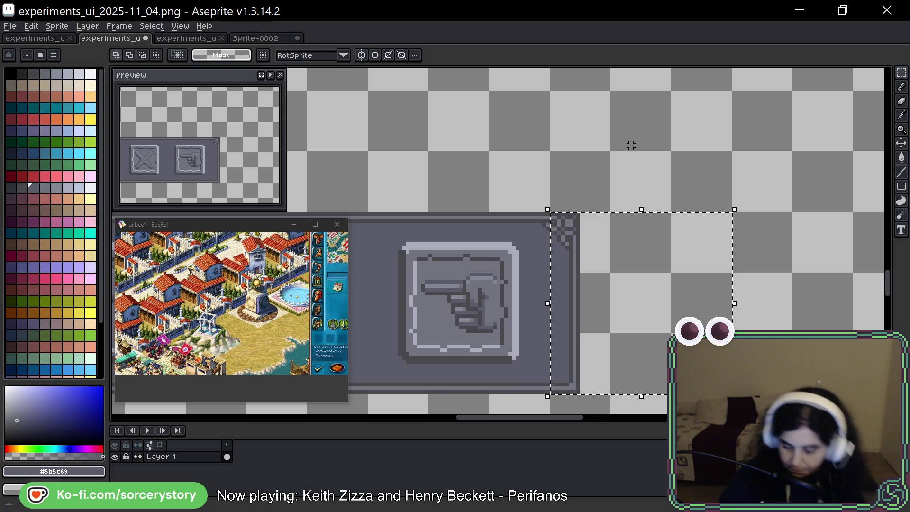
{"action": "scroll", "coordinate": [782, 187], "scroll_direction": "down", "scroll_amount": 1}
{"action": "scroll", "coordinate": [687, 209], "scroll_direction": "down", "scroll_amount": 2}
{"action": "scroll", "coordinate": [494, 264], "scroll_direction": "up", "scroll_amount": 5}
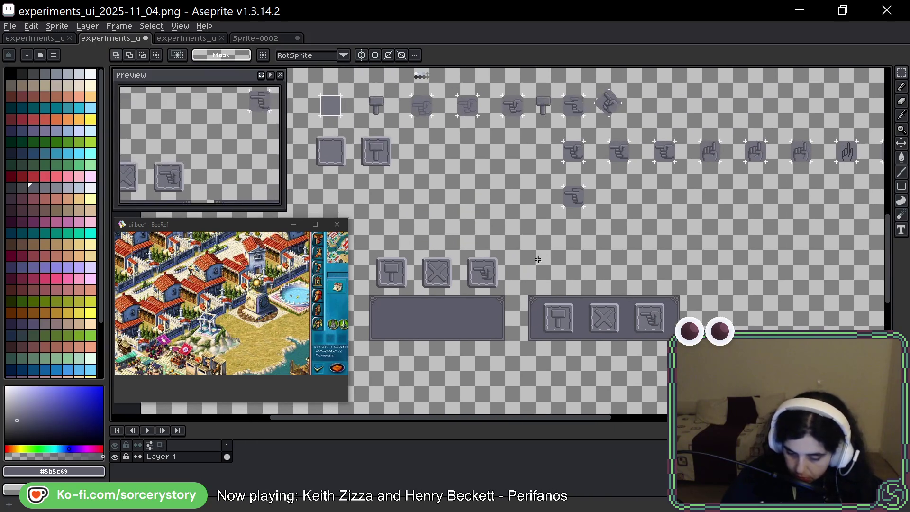
{"action": "scroll", "coordinate": [495, 264], "scroll_direction": "up", "scroll_amount": 3}
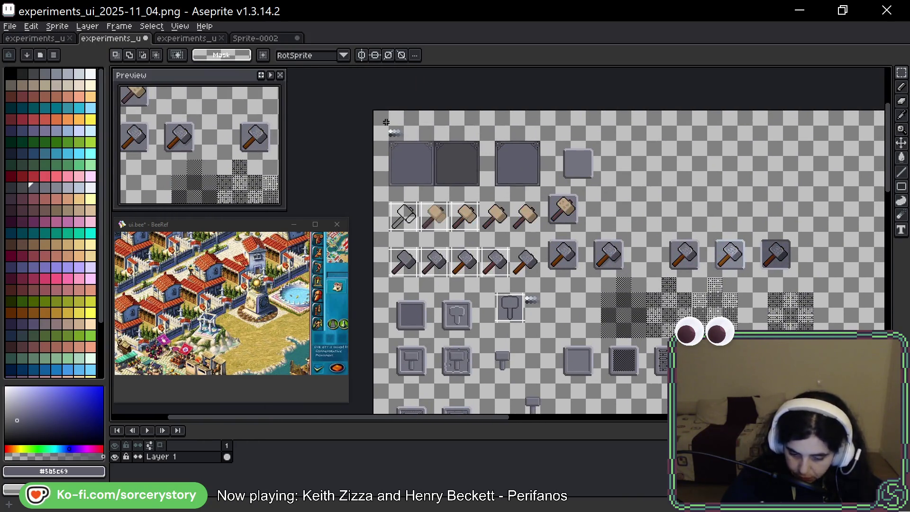
{"action": "mouse_move", "coordinate": [393, 142]}
{"action": "left_mouse_down"}
{"action": "mouse_move", "coordinate": [522, 214]}
{"action": "mouse_move", "coordinate": [684, 266]}
{"action": "mouse_move", "coordinate": [650, 260]}
{"action": "left_mouse_up"}
{"action": "key", "text": "Return"}
{"action": "scroll", "coordinate": [654, 260], "scroll_direction": "up", "scroll_amount": 3}
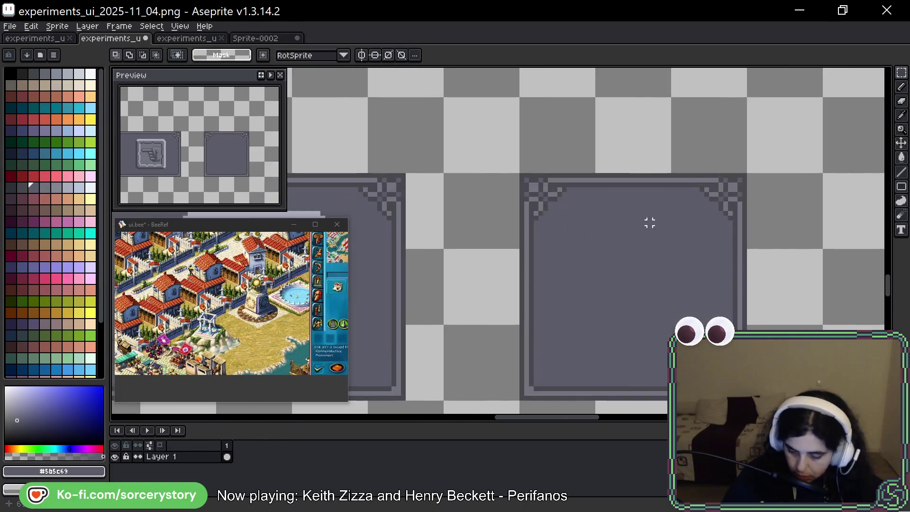
Move the tile's right edge strip inward
{"action": "scroll", "coordinate": [654, 219], "scroll_direction": "down", "scroll_amount": 2}
{"action": "left_click_drag", "start_coordinate": [665, 106], "coordinate": [717, 337]}
{"action": "mouse_move", "coordinate": [676, 186]}
{"action": "left_mouse_down"}
{"action": "mouse_move", "coordinate": [527, 188]}
{"action": "mouse_move", "coordinate": [720, 191]}
{"action": "left_mouse_up"}
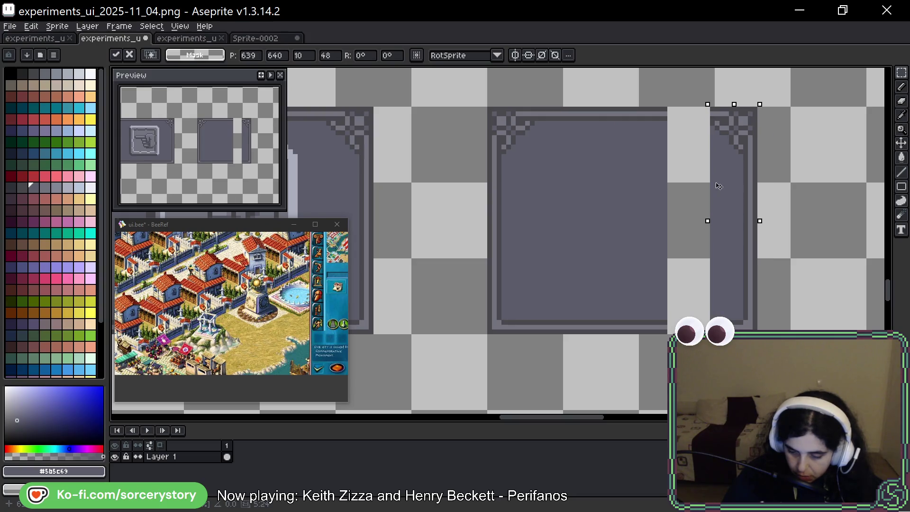
{"action": "left_click", "coordinate": [583, 133]}
Delete the tile's leftover middle and slide the right portion left into a narrow slot
{"action": "left_click_drag", "start_coordinate": [537, 109], "coordinate": [667, 327]}
{"action": "key", "text": "Delete"}
{"action": "left_click_drag", "start_coordinate": [676, 91], "coordinate": [812, 399]}
{"action": "mouse_move", "coordinate": [751, 254]}
{"action": "left_mouse_down"}
{"action": "mouse_move", "coordinate": [624, 204]}
{"action": "mouse_move", "coordinate": [561, 200]}
{"action": "left_mouse_up"}
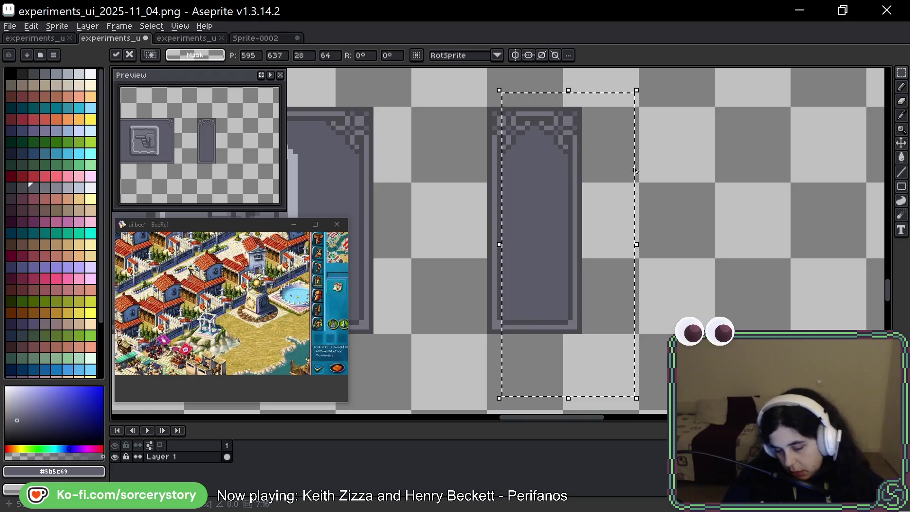
{"action": "key", "text": "ctrl+d"}
{"action": "scroll", "coordinate": [545, 119], "scroll_direction": "up", "scroll_amount": 3}
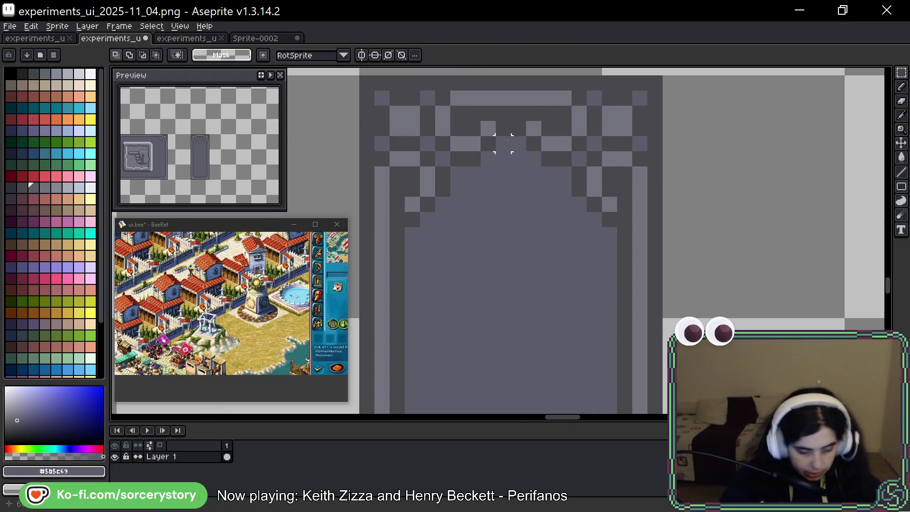
Paint the sampled fill grey over the dark pixels under the top bar
{"action": "key", "text": "b"}
{"action": "key", "text": "alt"}
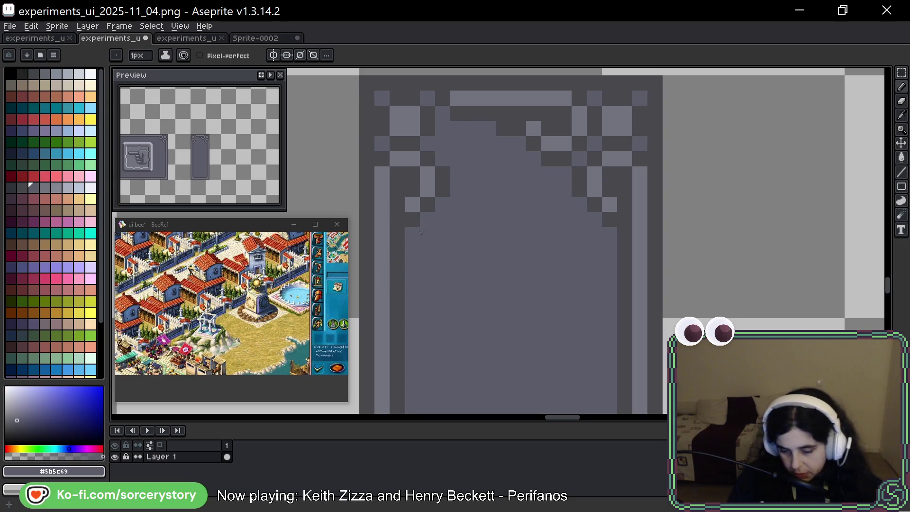
{"action": "mouse_move", "coordinate": [502, 128]}
{"action": "left_mouse_down"}
{"action": "mouse_move", "coordinate": [580, 123]}
{"action": "mouse_move", "coordinate": [549, 152]}
{"action": "left_mouse_up"}
{"action": "scroll", "coordinate": [575, 146], "scroll_direction": "down", "scroll_amount": 4}
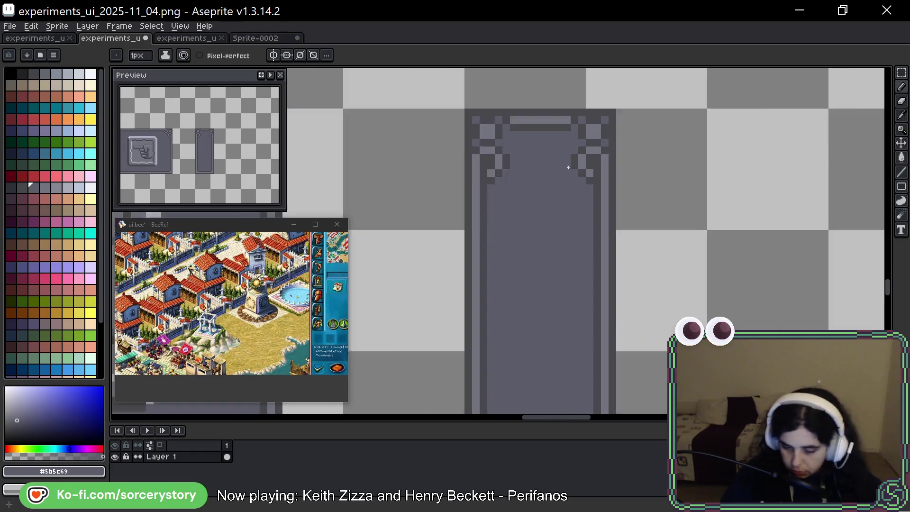
Shift the narrow pillar three pixels to the left
{"action": "key", "text": "m"}
{"action": "left_click_drag", "start_coordinate": [652, 167], "coordinate": [607, 121]}
{"action": "left_click_drag", "start_coordinate": [494, 78], "coordinate": [593, 354]}
{"action": "left_click_drag", "start_coordinate": [534, 198], "coordinate": [525, 199]}
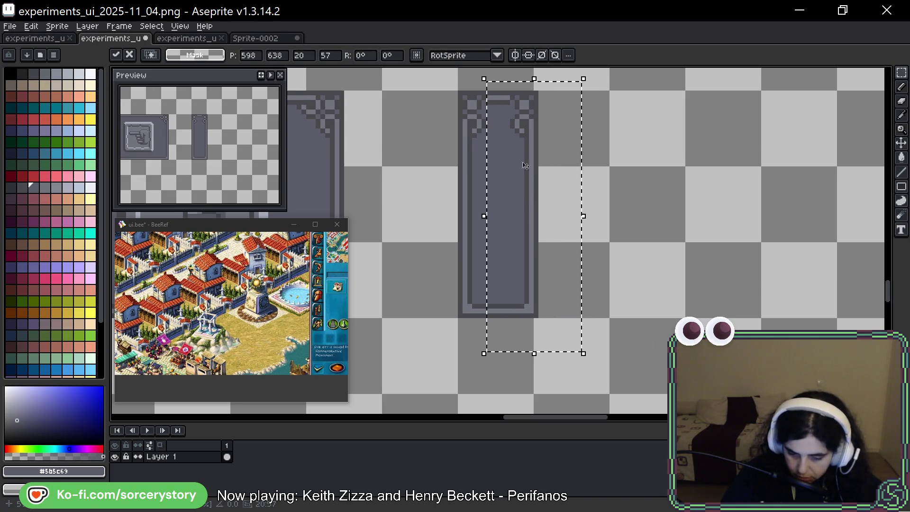
{"action": "key", "text": "ctrl+d"}
{"action": "left_click_drag", "start_coordinate": [498, 75], "coordinate": [598, 329]}
{"action": "left_click_drag", "start_coordinate": [534, 232], "coordinate": [529, 232]}
{"action": "key", "text": "ctrl+d"}
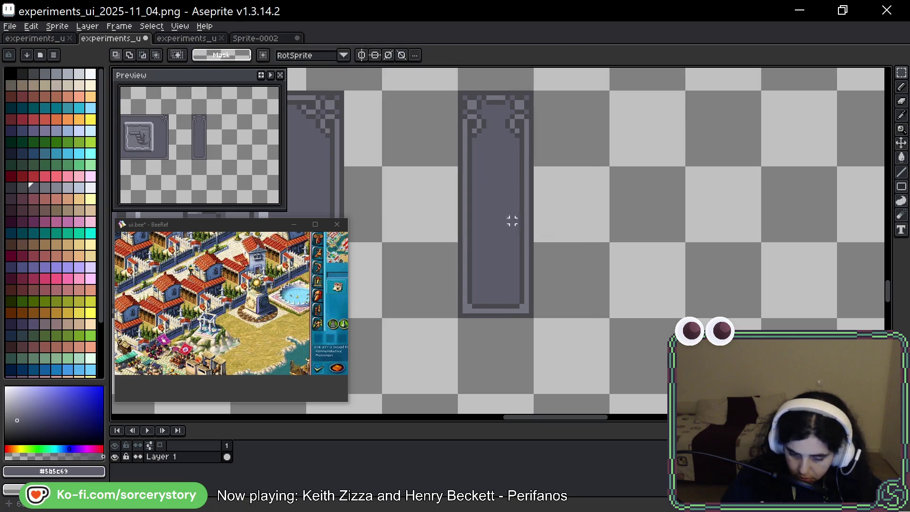
Shade the pillar's arch ornament with light highlight and dark shadow pixels
{"action": "scroll", "coordinate": [554, 182], "scroll_direction": "up", "scroll_amount": 5}
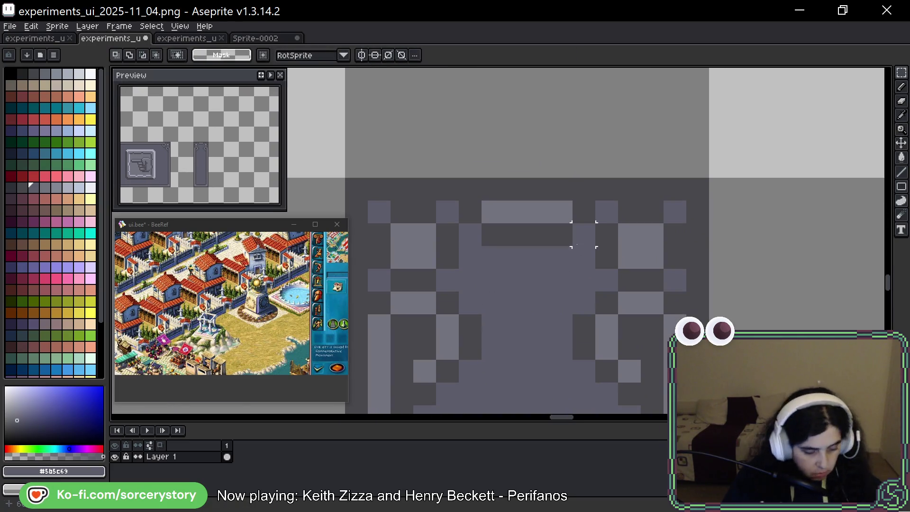
{"action": "key", "text": "b"}
{"action": "left_click", "coordinate": [562, 212], "text": "alt"}
{"action": "left_click", "coordinate": [560, 258]}
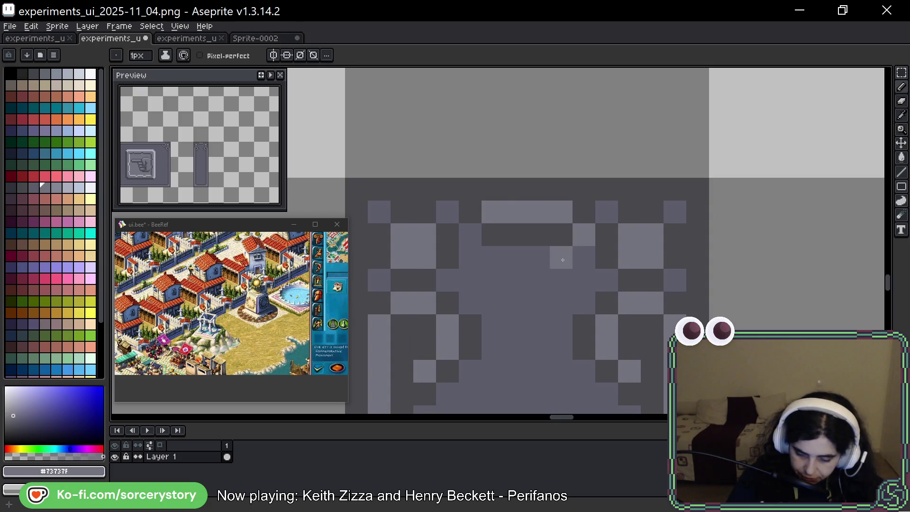
{"action": "left_click", "coordinate": [584, 257]}
{"action": "left_click", "coordinate": [562, 280]}
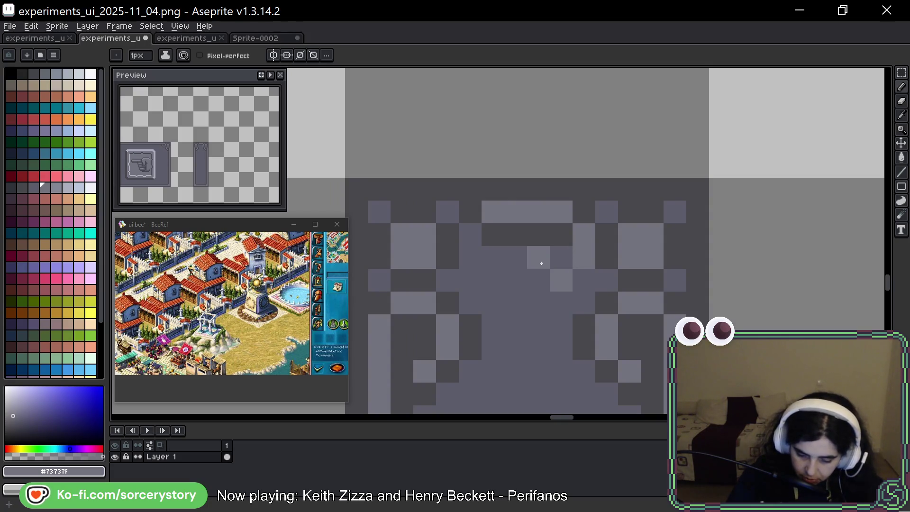
{"action": "left_click", "coordinate": [469, 235]}
{"action": "left_click", "coordinate": [469, 258]}
{"action": "left_click", "coordinate": [493, 280]}
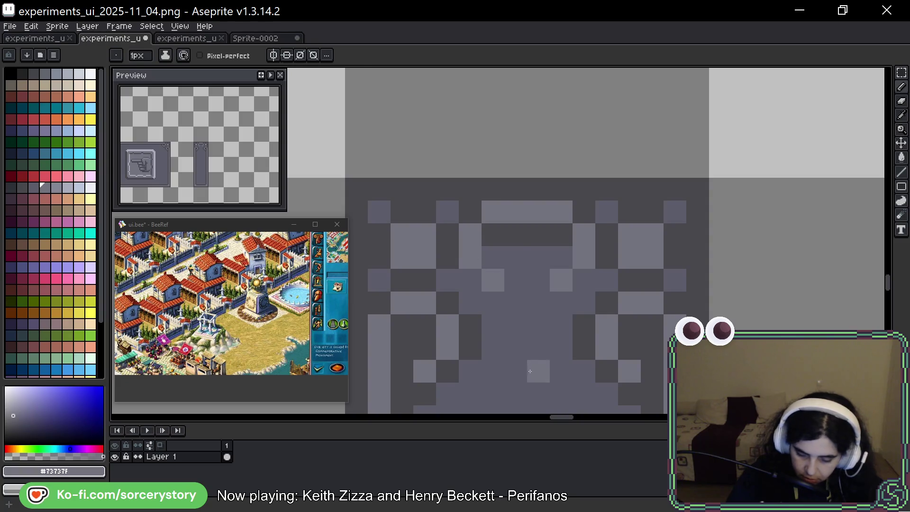
{"action": "left_click", "coordinate": [521, 234], "text": "alt"}
{"action": "left_click", "coordinate": [493, 257]}
{"action": "left_click", "coordinate": [517, 280]}
{"action": "left_click", "coordinate": [494, 299]}
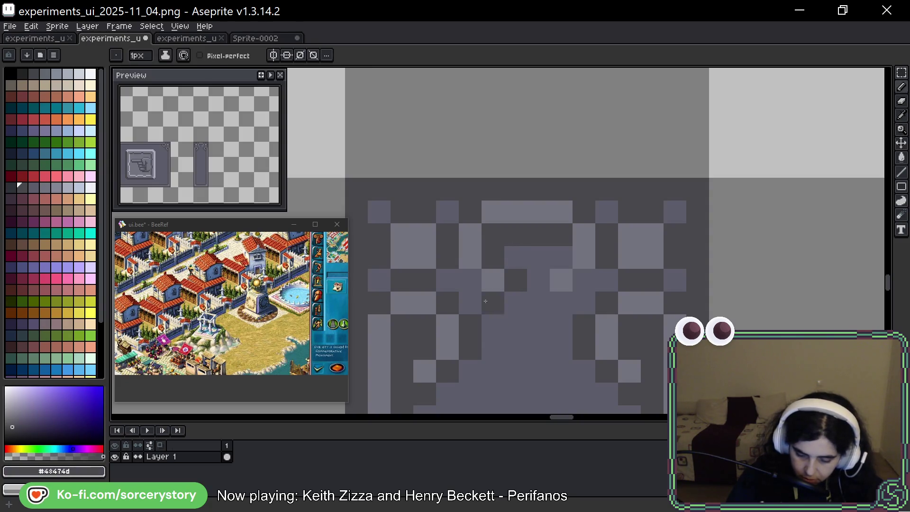
Darken two pixels inside the arch interior and sample the mid gray #73737f
{"action": "scroll", "coordinate": [706, 184], "scroll_direction": "down", "scroll_amount": 1}
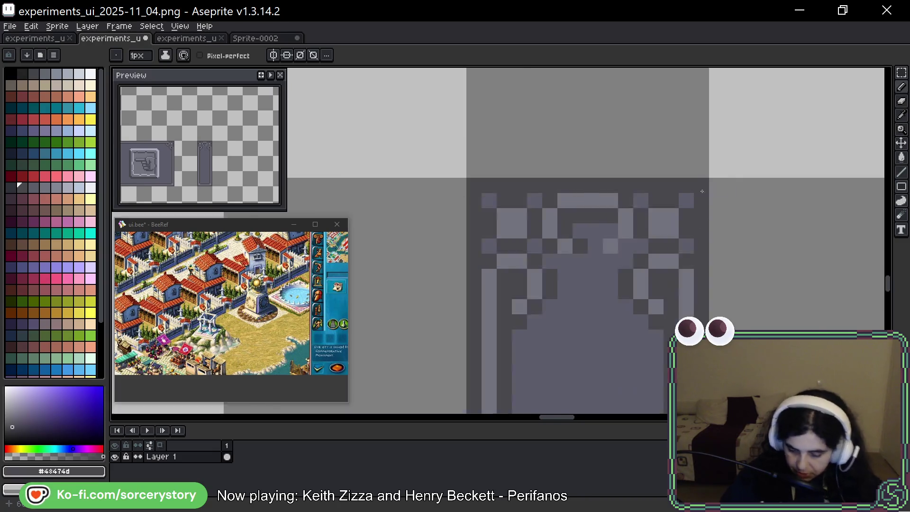
{"action": "scroll", "coordinate": [707, 184], "scroll_direction": "down", "scroll_amount": 2}
{"action": "scroll", "coordinate": [538, 205], "scroll_direction": "right", "scroll_amount": 1}
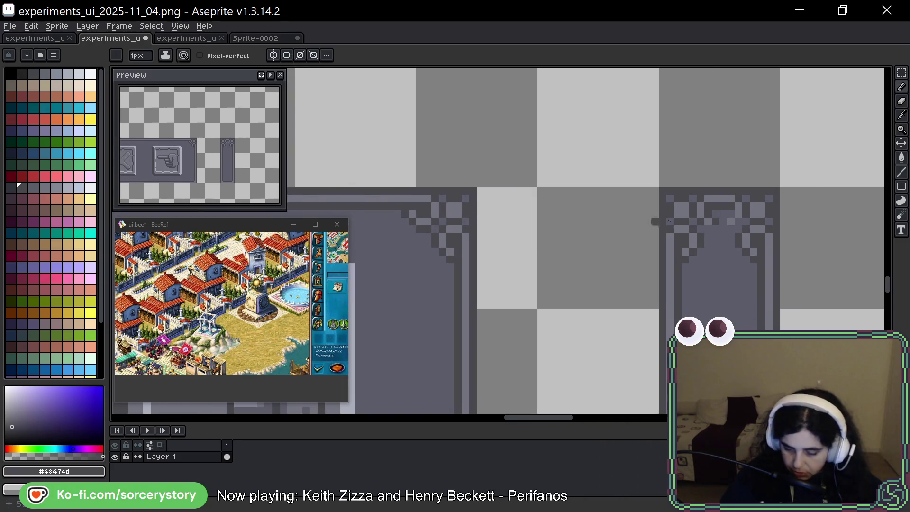
{"action": "scroll", "coordinate": [745, 234], "scroll_direction": "up", "scroll_amount": 1}
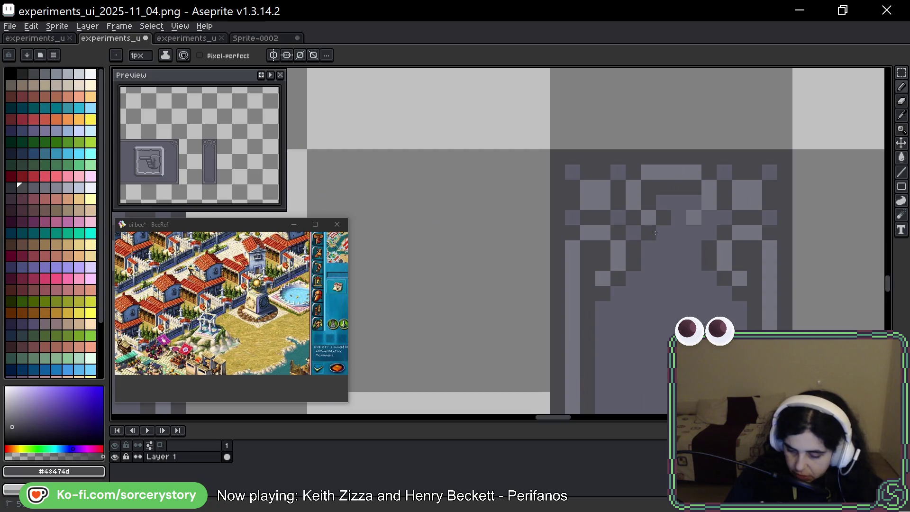
{"action": "mouse_move", "coordinate": [663, 203]}
{"action": "left_mouse_down"}
{"action": "mouse_move", "coordinate": [709, 217]}
{"action": "mouse_move", "coordinate": [694, 203]}
{"action": "left_mouse_up"}
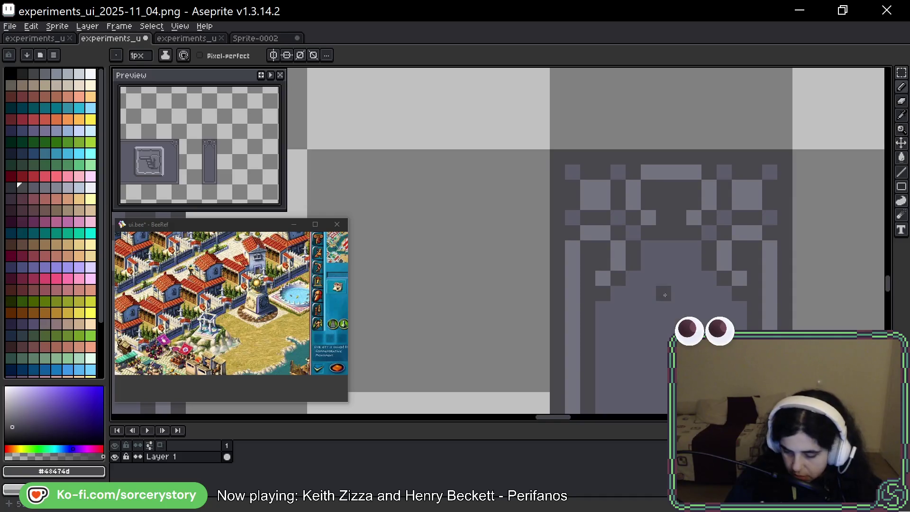
{"action": "scroll", "coordinate": [669, 224], "scroll_direction": "down", "scroll_amount": 3}
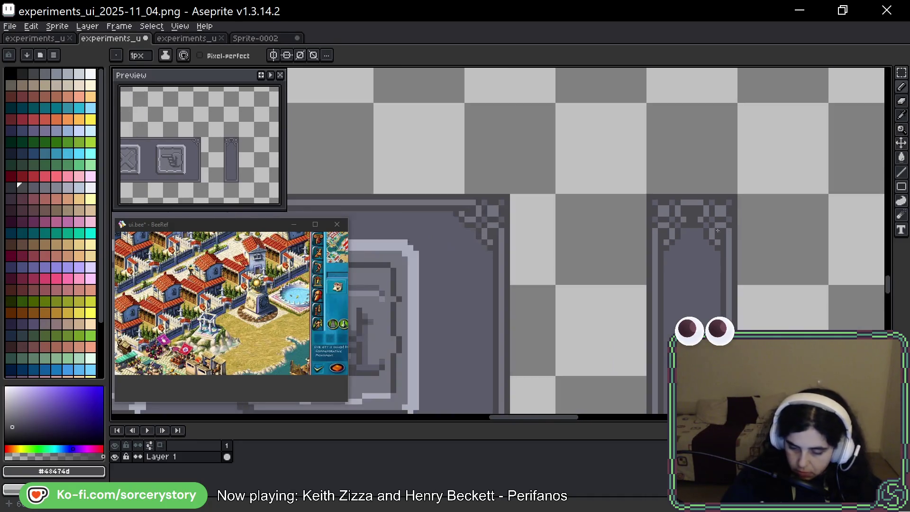
{"action": "scroll", "coordinate": [716, 227], "scroll_direction": "down", "scroll_amount": 2}
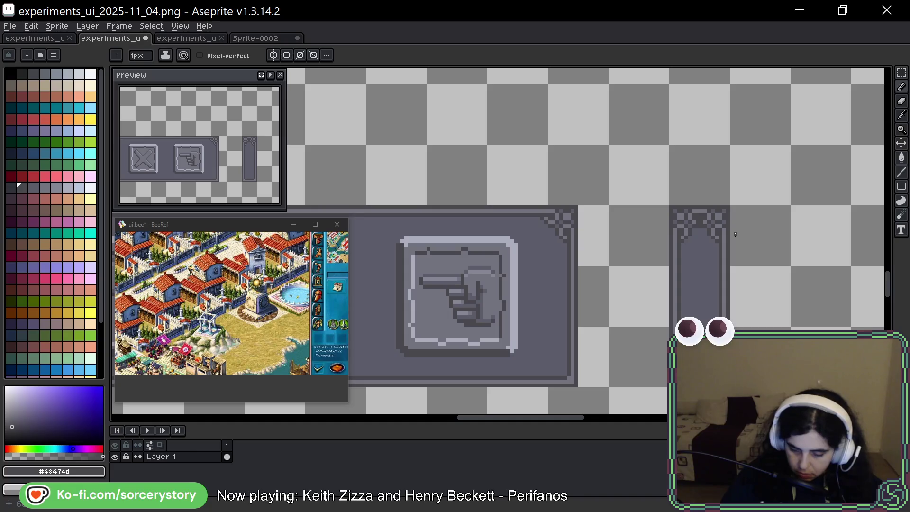
{"action": "scroll", "coordinate": [716, 230], "scroll_direction": "up", "scroll_amount": 4}
{"action": "left_click", "coordinate": [710, 213], "text": "alt"}
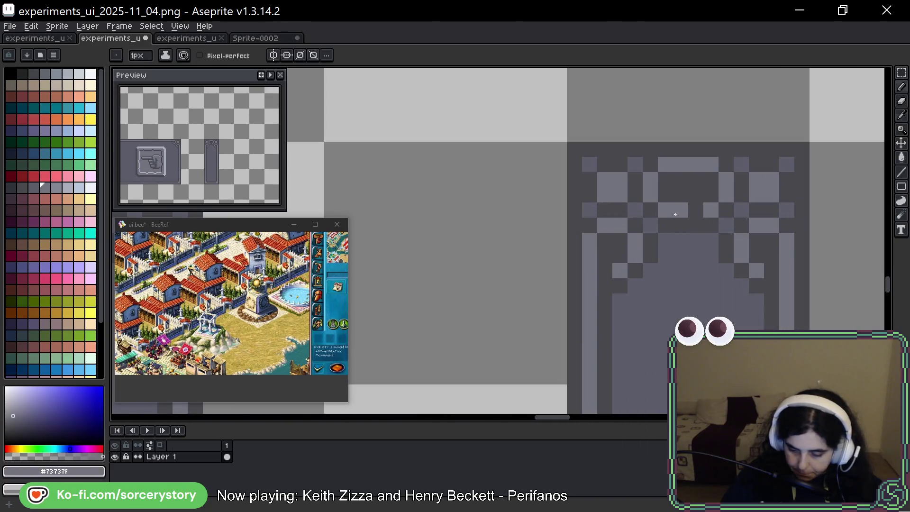
{"action": "scroll", "coordinate": [766, 198], "scroll_direction": "down", "scroll_amount": 5}
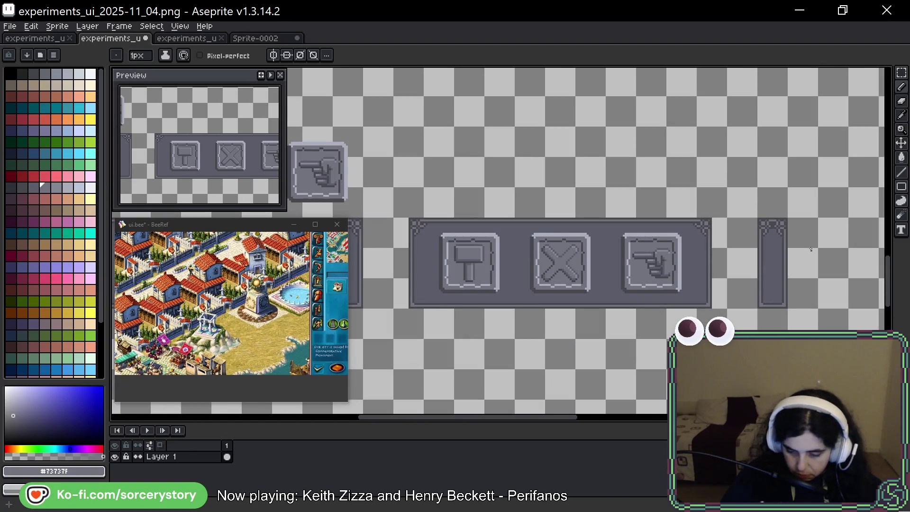
Sample gray #5b5c69 from the pillar, then switch to the experiments_ui_2025-11_02.aseprite mockup
{"action": "scroll", "coordinate": [778, 232], "scroll_direction": "up", "scroll_amount": 5}
{"action": "left_click", "coordinate": [769, 154], "text": "alt"}
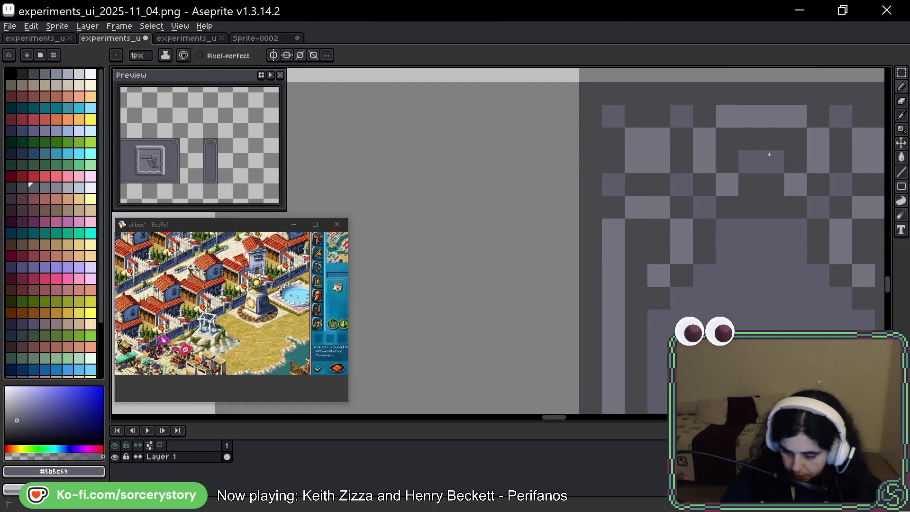
{"action": "scroll", "coordinate": [807, 269], "scroll_direction": "down", "scroll_amount": 3}
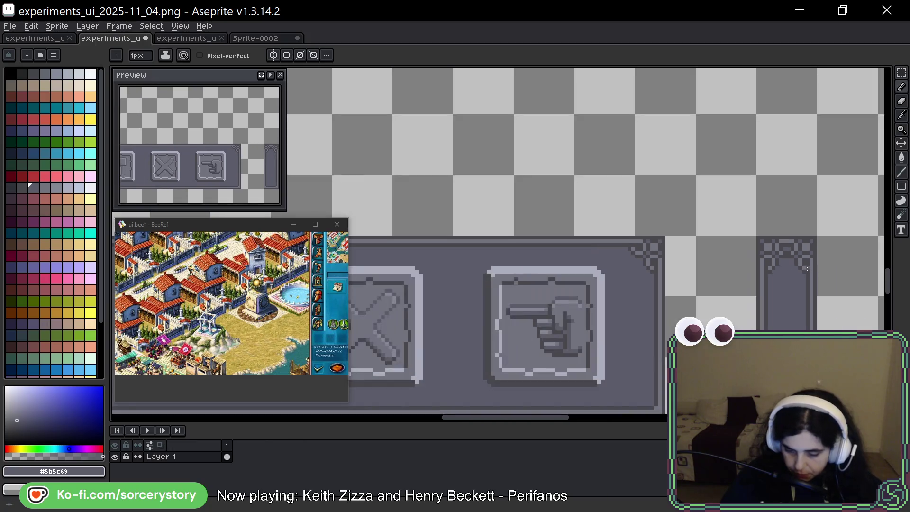
{"action": "scroll", "coordinate": [808, 269], "scroll_direction": "up", "scroll_amount": 4}
{"action": "scroll", "coordinate": [802, 270], "scroll_direction": "down", "scroll_amount": 4}
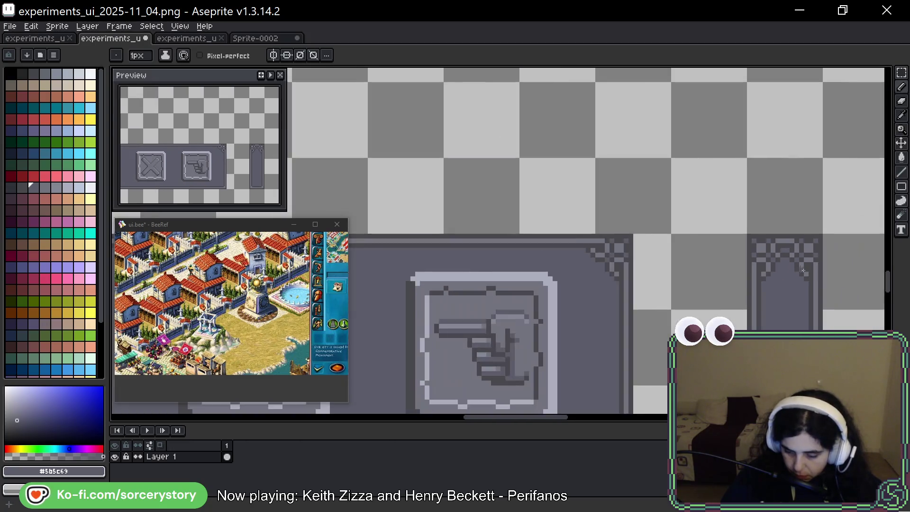
{"action": "scroll", "coordinate": [802, 270], "scroll_direction": "down", "scroll_amount": 1}
{"action": "key", "text": "ctrl+z"}
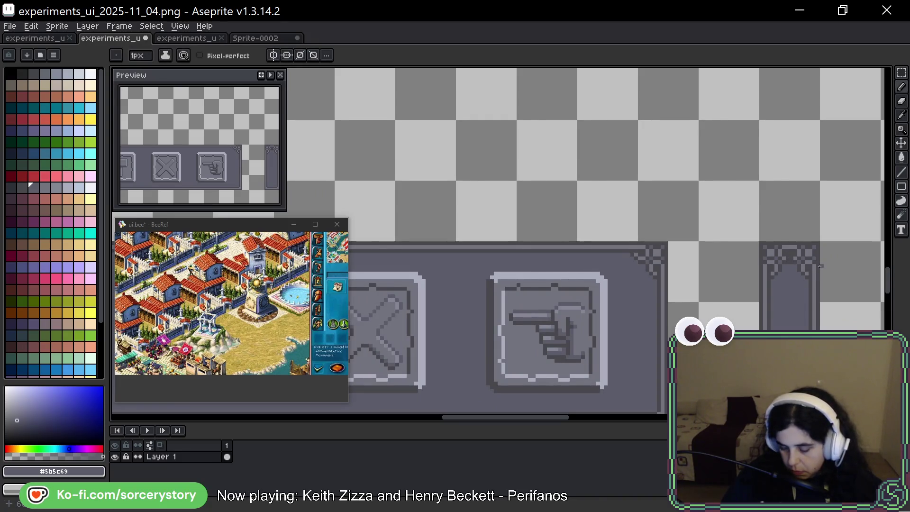
{"action": "left_click_drag", "start_coordinate": [819, 266], "coordinate": [733, 157]}
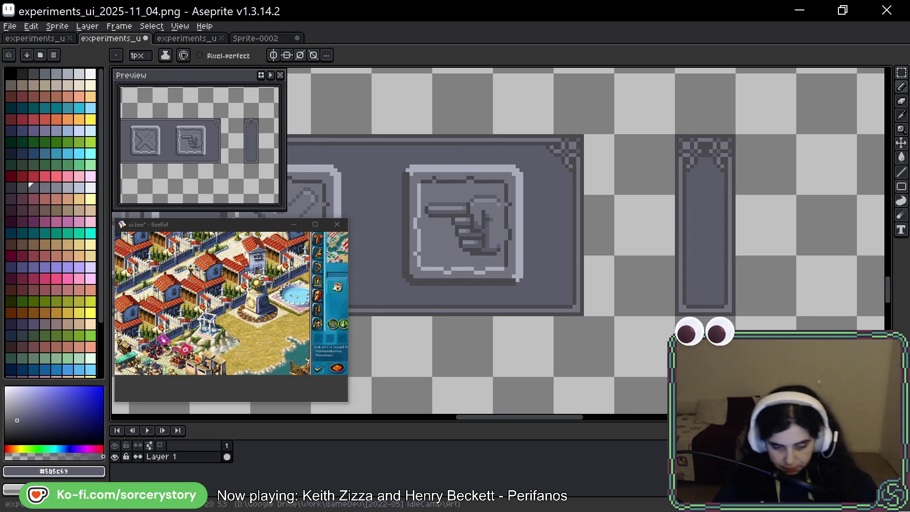
{"action": "left_click", "coordinate": [42, 41]}
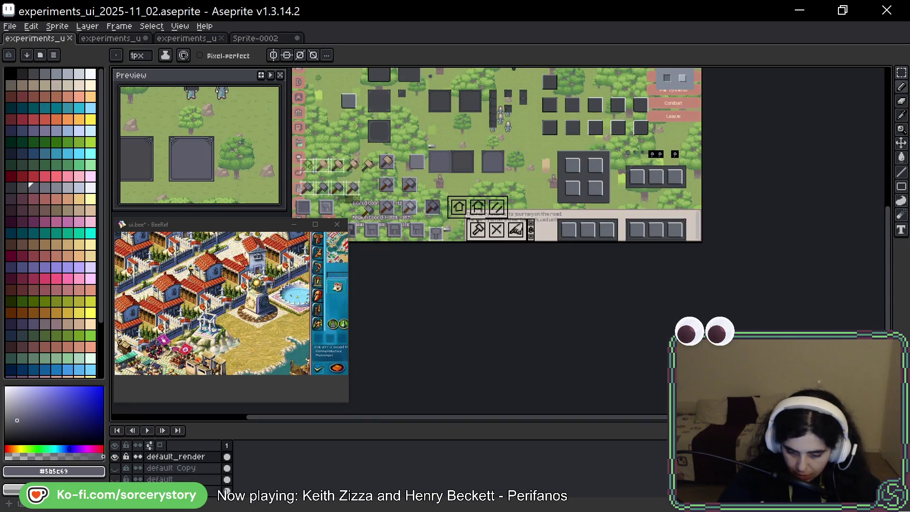
Zoom into the mockup's button row, then go back to experiments_ui_2025-11_04.png
{"action": "scroll", "coordinate": [476, 190], "scroll_direction": "up", "scroll_amount": 3}
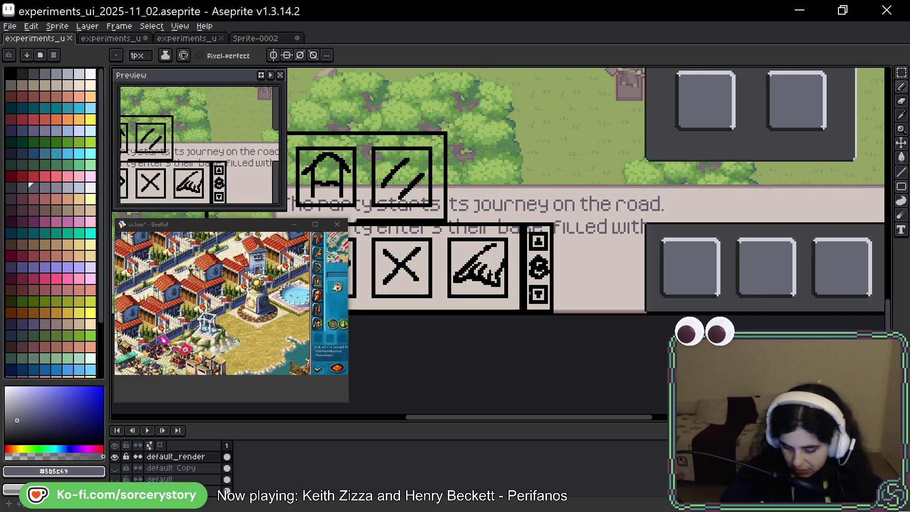
{"action": "scroll", "coordinate": [551, 219], "scroll_direction": "up", "scroll_amount": 2}
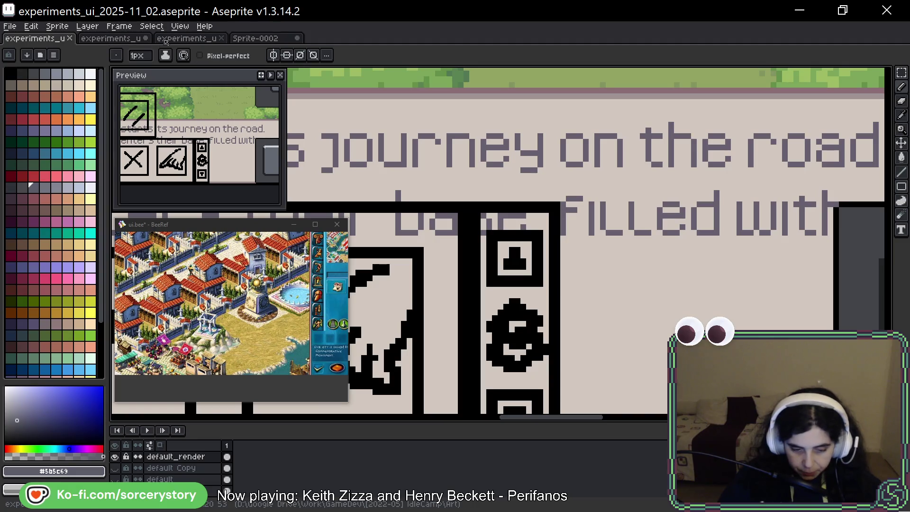
{"action": "left_click", "coordinate": [137, 45]}
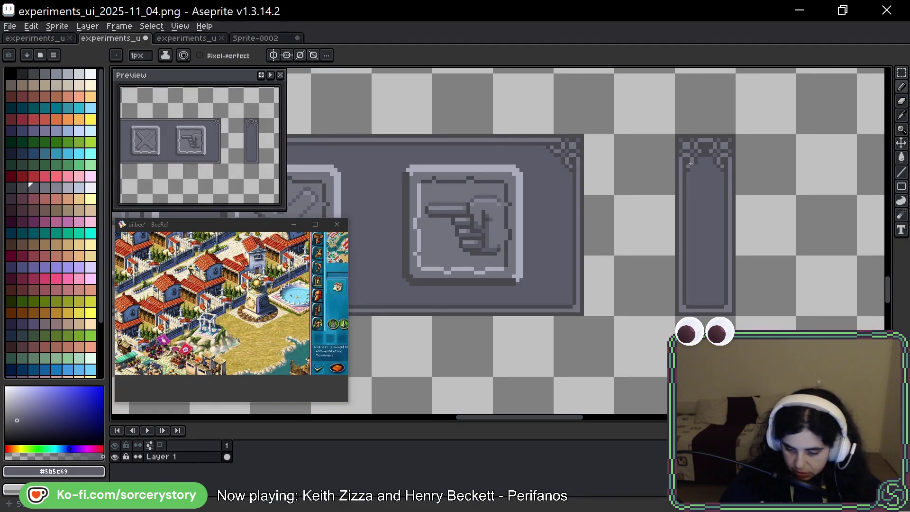
Undo the stray pencil loop and switch to the Rectangular Marquee tool
{"action": "left_click_drag", "start_coordinate": [735, 113], "coordinate": [733, 118]}
{"action": "key", "text": "ctrl+z"}
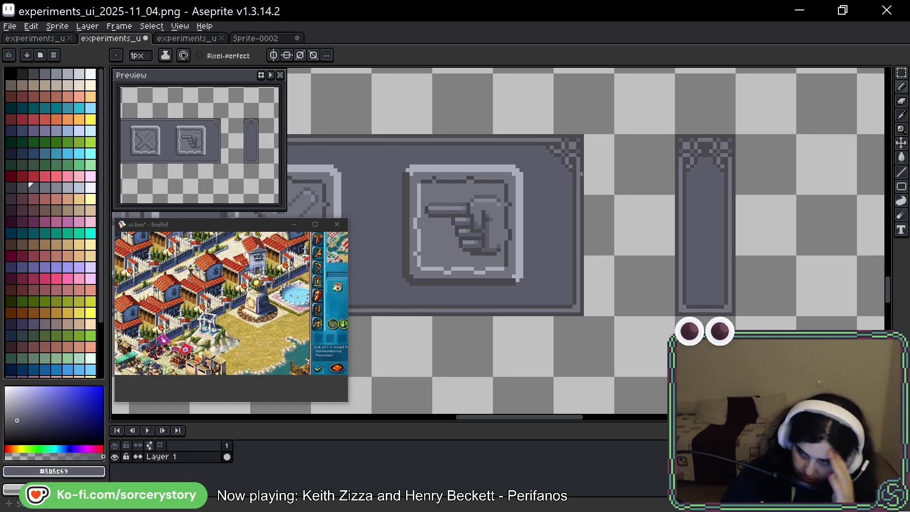
{"action": "left_click", "coordinate": [900, 75]}
Move the bar's 32×48 right-end frame piece about 200 px right
{"action": "left_click_drag", "start_coordinate": [794, 197], "coordinate": [730, 194]}
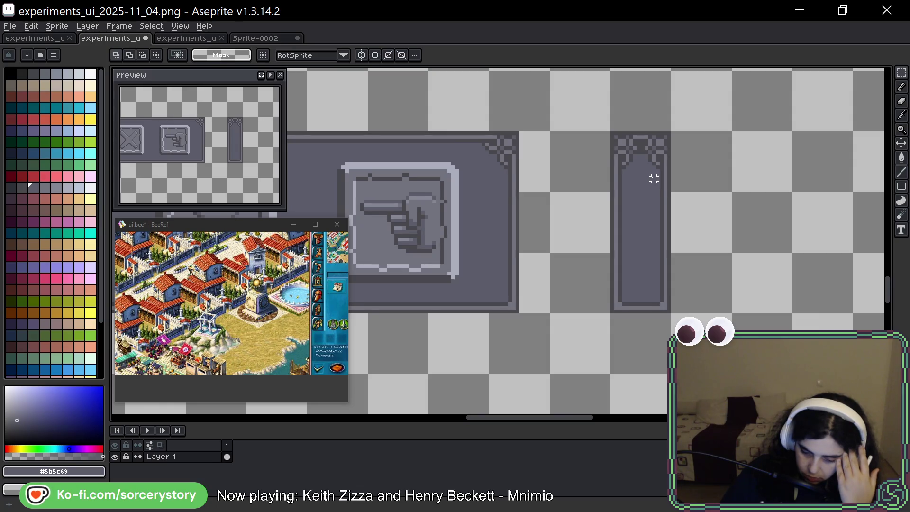
{"action": "scroll", "coordinate": [654, 179], "scroll_direction": "down", "scroll_amount": 3}
{"action": "scroll", "coordinate": [629, 187], "scroll_direction": "up", "scroll_amount": 3}
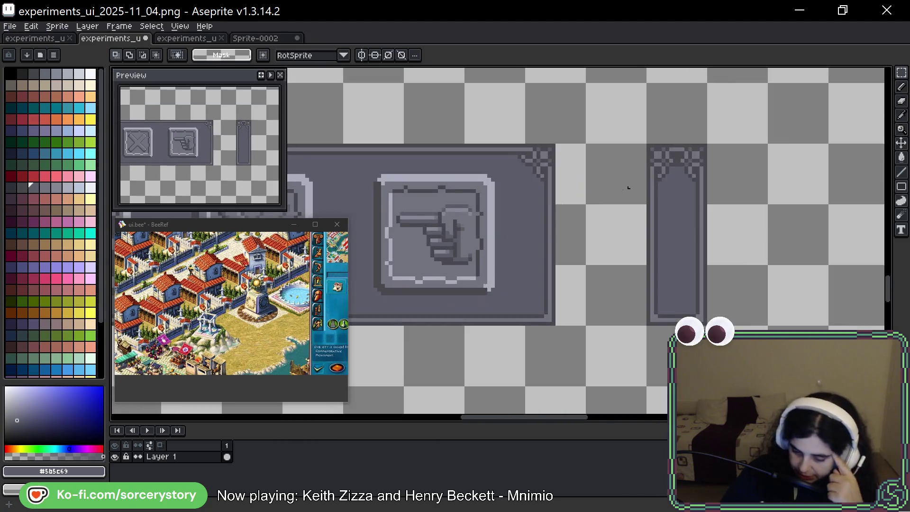
{"action": "scroll", "coordinate": [592, 124], "scroll_direction": "up", "scroll_amount": 1}
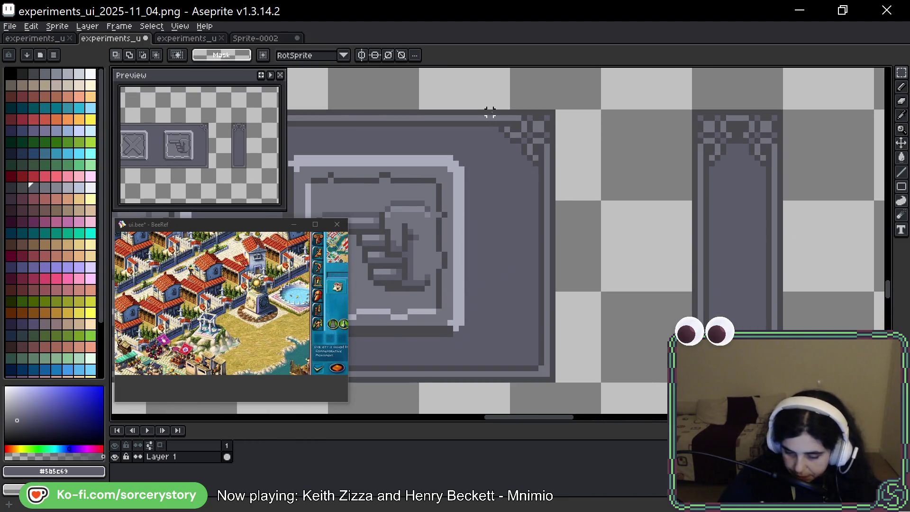
{"action": "mouse_move", "coordinate": [541, 135]}
{"action": "left_mouse_down"}
{"action": "mouse_move", "coordinate": [545, 309]}
{"action": "mouse_move", "coordinate": [489, 339]}
{"action": "mouse_move", "coordinate": [490, 329]}
{"action": "left_mouse_up"}
{"action": "scroll", "coordinate": [508, 283], "scroll_direction": "down", "scroll_amount": 1}
{"action": "scroll", "coordinate": [509, 283], "scroll_direction": "down", "scroll_amount": 1}
{"action": "left_click_drag", "start_coordinate": [508, 262], "coordinate": [608, 262]}
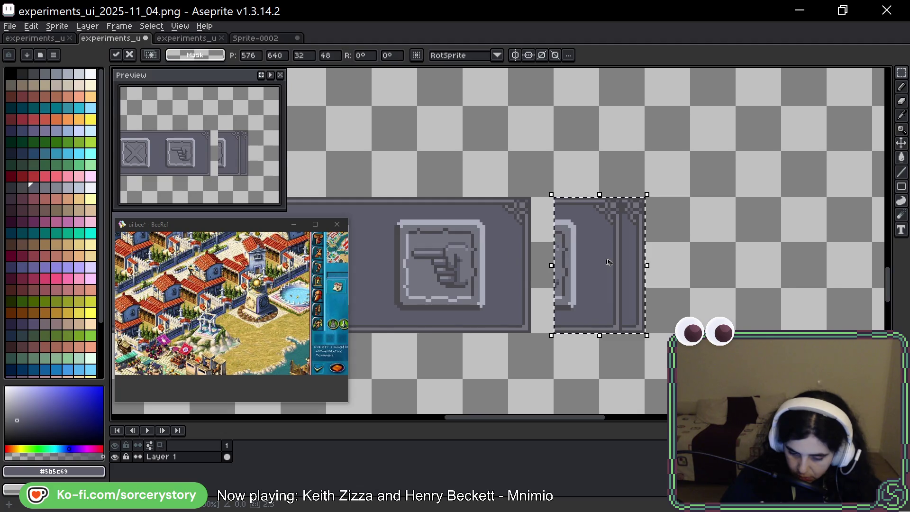
Slide a thin 8-pixel strip left and pull the frame's right edge in to remove the doubled border
{"action": "left_click_drag", "start_coordinate": [574, 190], "coordinate": [585, 359]}
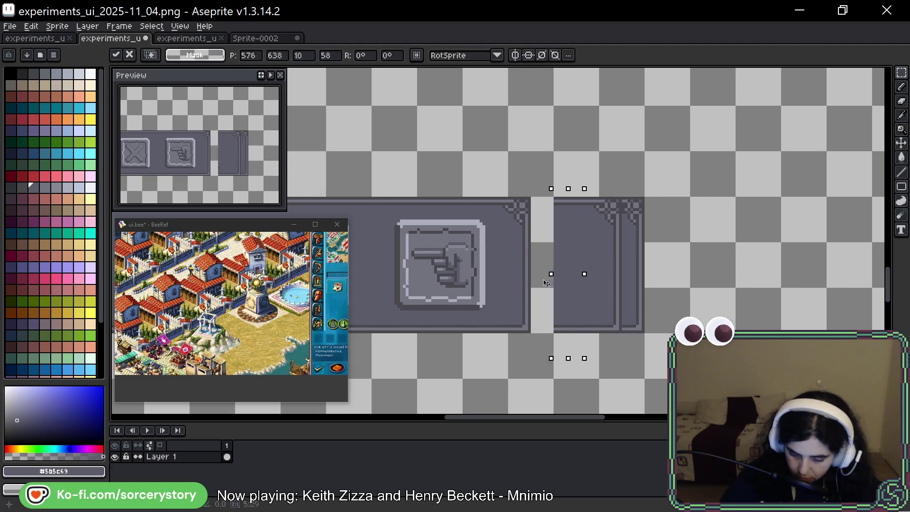
{"action": "left_click_drag", "start_coordinate": [553, 281], "coordinate": [532, 280]}
{"action": "key", "text": "Return"}
{"action": "scroll", "coordinate": [624, 195], "scroll_direction": "up", "scroll_amount": 1}
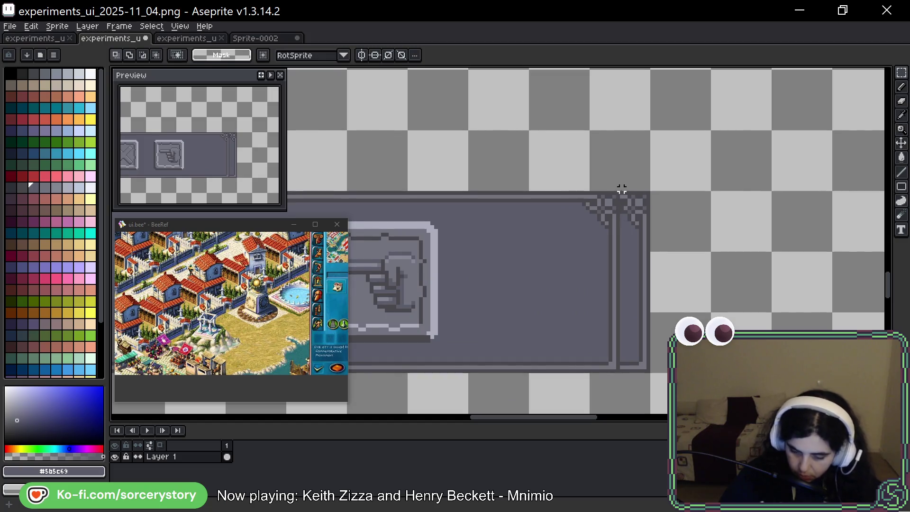
{"action": "left_click_drag", "start_coordinate": [622, 190], "coordinate": [711, 407]}
{"action": "left_click_drag", "start_coordinate": [663, 285], "coordinate": [631, 284]}
Lengthen the bar by moving its right-end strip outward
{"action": "left_click_drag", "start_coordinate": [573, 231], "coordinate": [571, 310]}
{"action": "mouse_move", "coordinate": [591, 238]}
{"action": "left_mouse_down"}
{"action": "mouse_move", "coordinate": [595, 322]}
{"action": "mouse_move", "coordinate": [593, 315]}
{"action": "left_mouse_up"}
{"action": "left_click", "coordinate": [523, 242]}
{"action": "left_click_drag", "start_coordinate": [539, 234], "coordinate": [545, 317]}
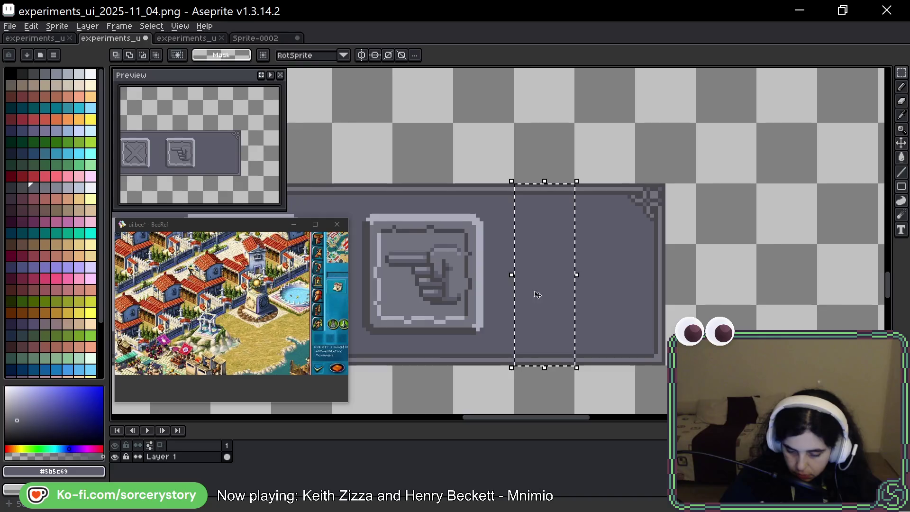
{"action": "left_click_drag", "start_coordinate": [536, 295], "coordinate": [794, 271]}
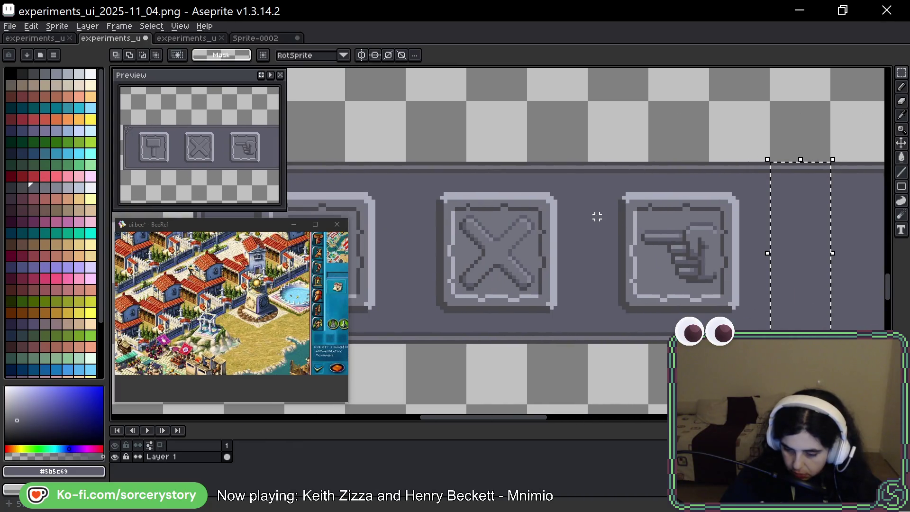
{"action": "scroll", "coordinate": [597, 215], "scroll_direction": "down", "scroll_amount": 2}
{"action": "left_click_drag", "start_coordinate": [743, 225], "coordinate": [652, 235]}
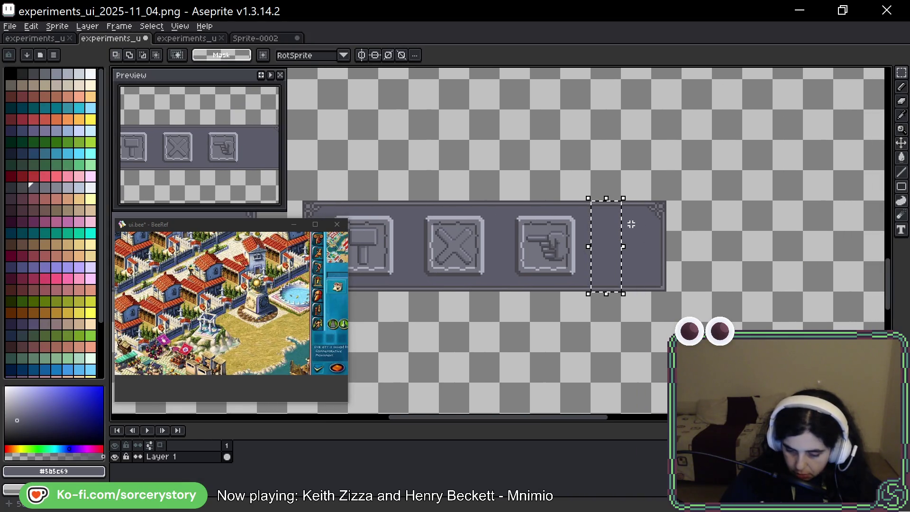
{"action": "mouse_move", "coordinate": [623, 202]}
{"action": "left_mouse_down"}
{"action": "mouse_move", "coordinate": [650, 258]}
{"action": "mouse_move", "coordinate": [635, 272]}
{"action": "mouse_move", "coordinate": [680, 274]}
{"action": "mouse_move", "coordinate": [573, 278]}
{"action": "mouse_move", "coordinate": [598, 318]}
{"action": "left_mouse_up"}
{"action": "left_click_drag", "start_coordinate": [562, 245], "coordinate": [588, 245]}
{"action": "key", "text": "ctrl+d"}
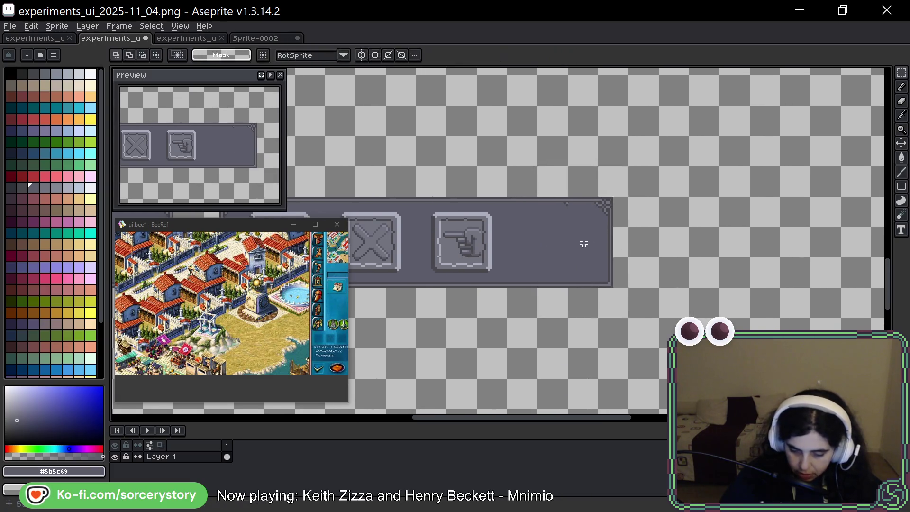
Marquee the empty slot to the right of the pointing-hand button
{"action": "left_click_drag", "start_coordinate": [536, 165], "coordinate": [569, 350]}
{"action": "left_click", "coordinate": [546, 253]}
{"action": "key", "text": "ctrl+d"}
{"action": "left_click_drag", "start_coordinate": [545, 281], "coordinate": [612, 282]}
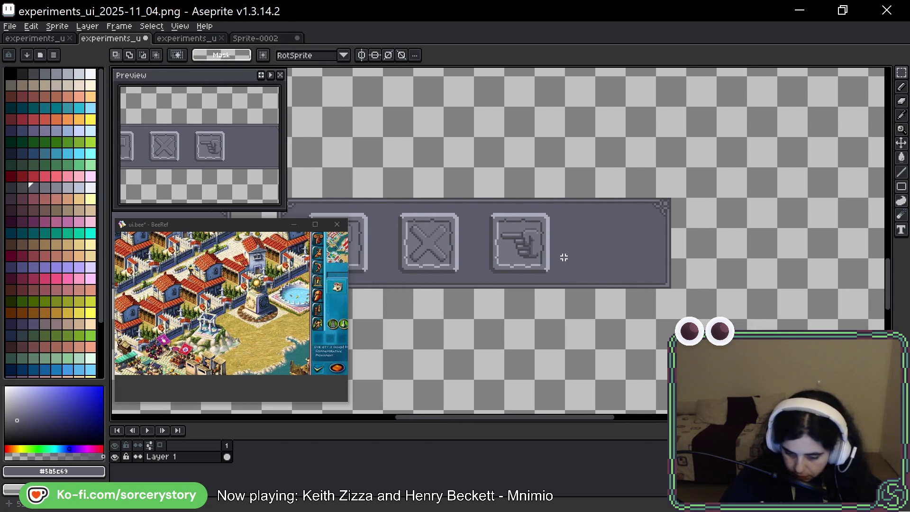
{"action": "left_click_drag", "start_coordinate": [578, 226], "coordinate": [581, 261]}
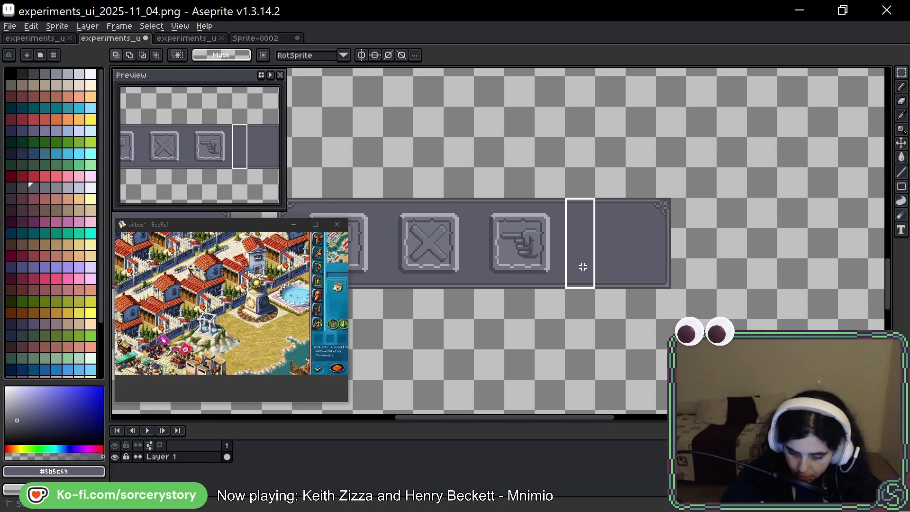
Move the stone bar's right edge further right to widen the empty slot
{"action": "left_click_drag", "start_coordinate": [583, 267], "coordinate": [585, 269]}
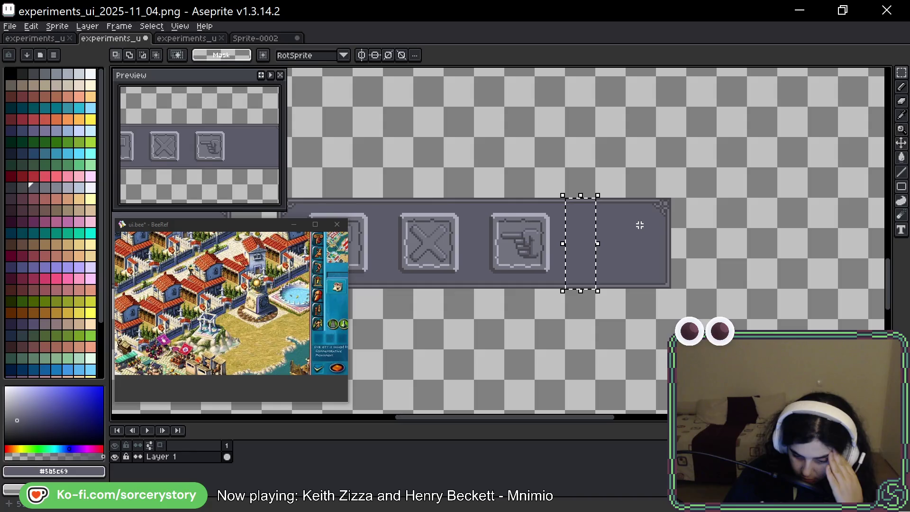
{"action": "left_click_drag", "start_coordinate": [576, 238], "coordinate": [738, 248]}
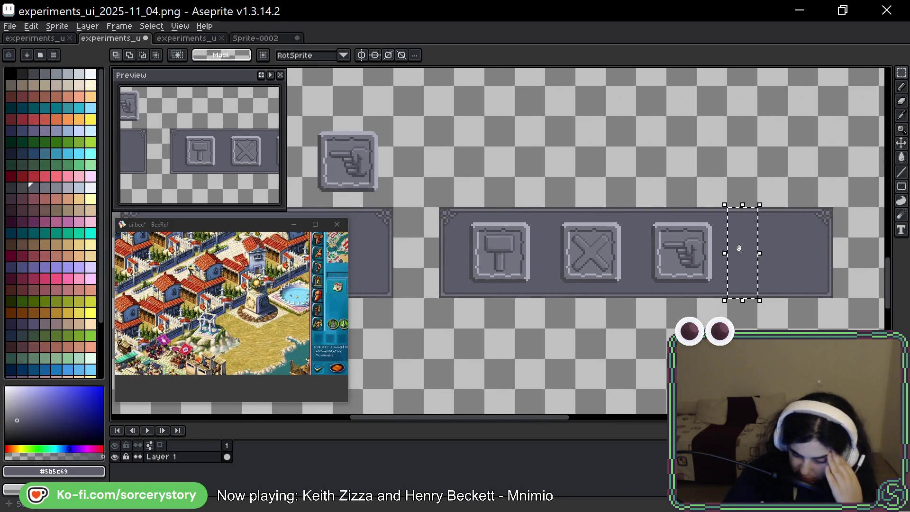
{"action": "left_click_drag", "start_coordinate": [739, 248], "coordinate": [501, 241]}
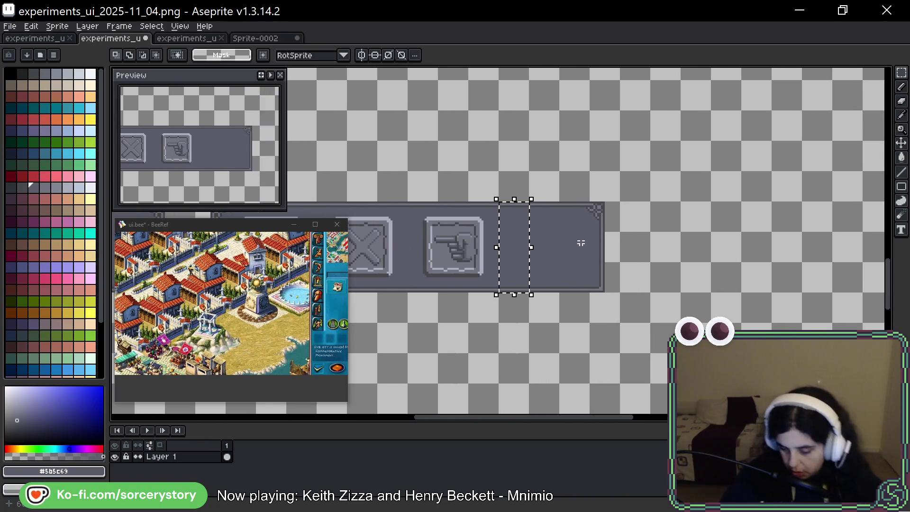
{"action": "left_click_drag", "start_coordinate": [528, 170], "coordinate": [624, 325]}
{"action": "mouse_move", "coordinate": [557, 254]}
{"action": "left_mouse_down"}
{"action": "mouse_move", "coordinate": [616, 253]}
{"action": "mouse_move", "coordinate": [588, 256]}
{"action": "left_mouse_up"}
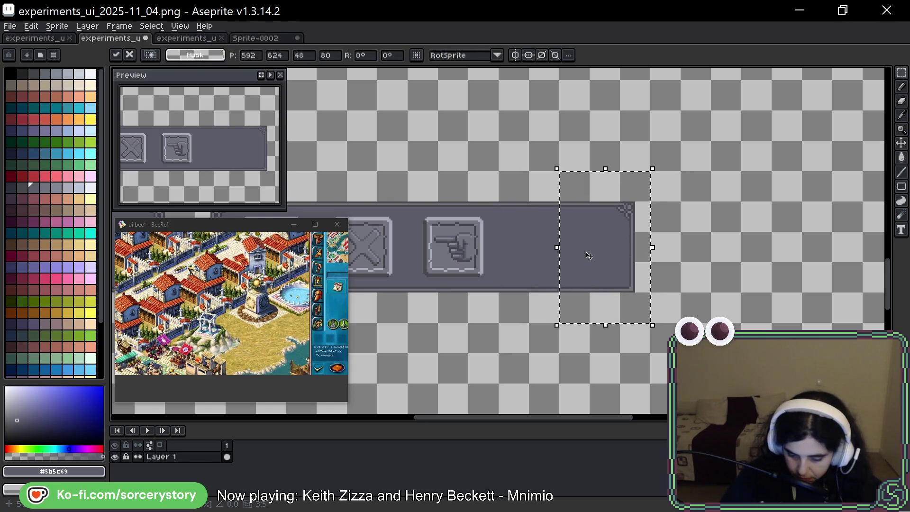
{"action": "left_click", "coordinate": [446, 228]}
Drop a copy of the pointing-hand button into the new right-end slot
{"action": "left_click_drag", "start_coordinate": [408, 202], "coordinate": [498, 290]}
{"action": "left_click_drag", "start_coordinate": [460, 257], "coordinate": [581, 256]}
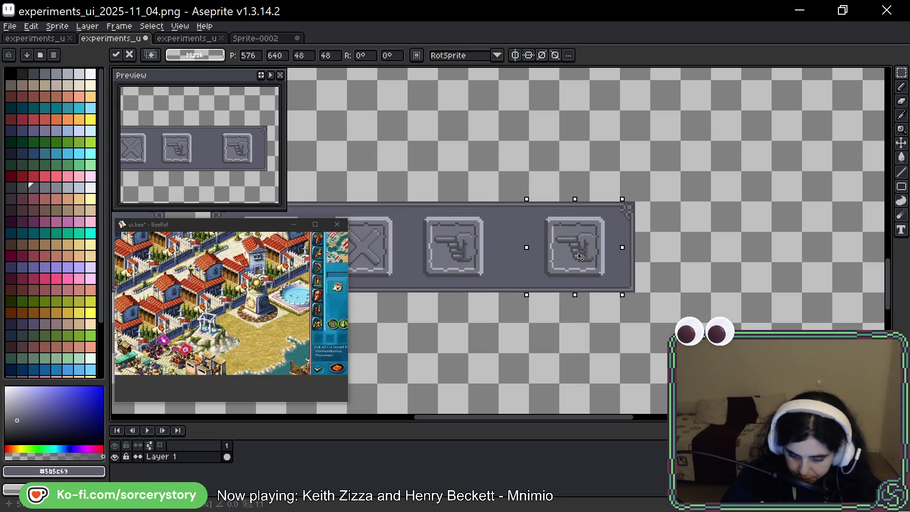
{"action": "key", "text": "Return"}
Select the gap and the left part of the copied hand button
{"action": "mouse_move", "coordinate": [500, 202]}
{"action": "left_mouse_down"}
{"action": "mouse_move", "coordinate": [528, 229]}
{"action": "mouse_move", "coordinate": [528, 292]}
{"action": "left_mouse_up"}
{"action": "left_click", "coordinate": [515, 270]}
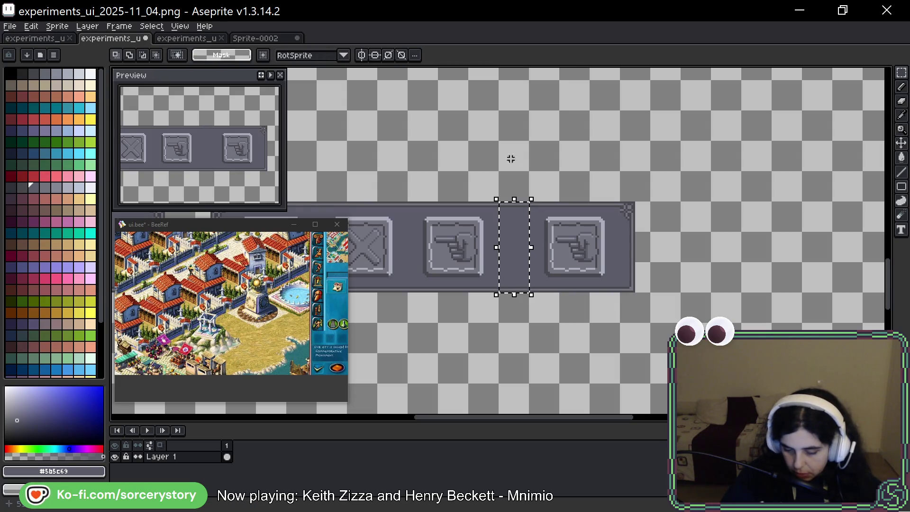
{"action": "scroll", "coordinate": [569, 252], "scroll_direction": "up", "scroll_amount": 2}
{"action": "mouse_move", "coordinate": [509, 244]}
{"action": "left_mouse_down"}
{"action": "mouse_move", "coordinate": [622, 244]}
{"action": "mouse_move", "coordinate": [493, 251]}
{"action": "mouse_move", "coordinate": [481, 220]}
{"action": "left_mouse_up"}
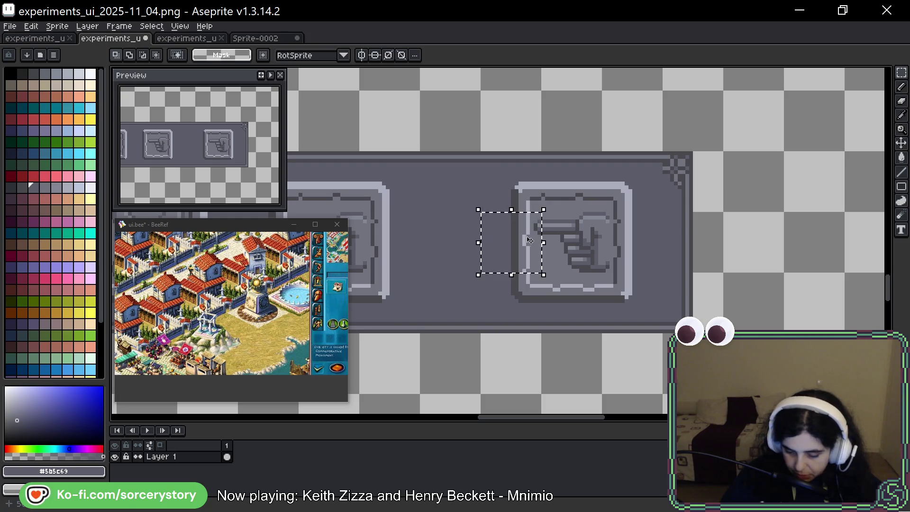
Shift the copied button's left part rightward and reposition its lower bar
{"action": "left_click_drag", "start_coordinate": [528, 240], "coordinate": [666, 244]}
{"action": "key", "text": "ctrl+d"}
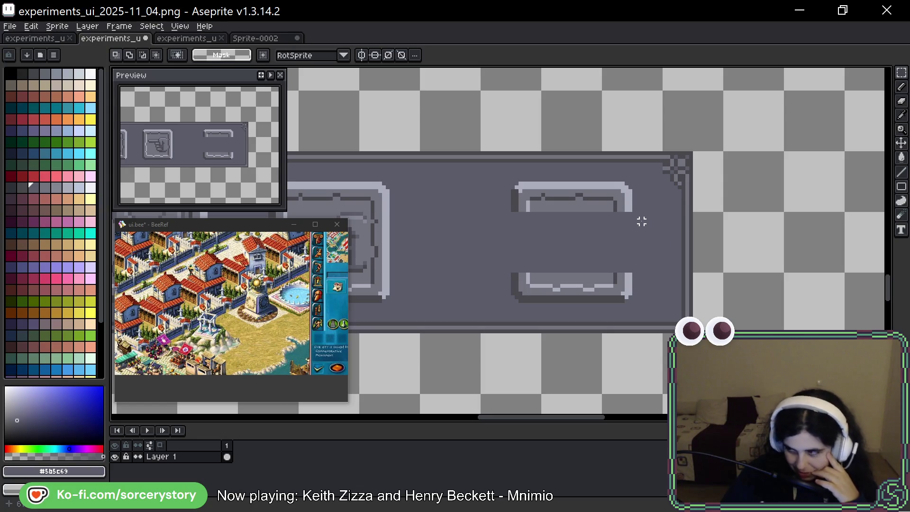
{"action": "left_click_drag", "start_coordinate": [444, 233], "coordinate": [686, 212]}
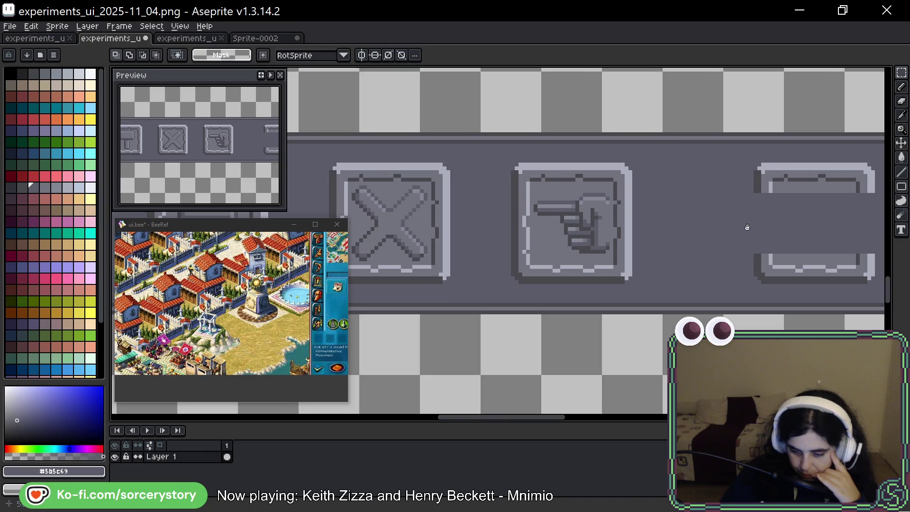
{"action": "left_click_drag", "start_coordinate": [749, 227], "coordinate": [522, 209]}
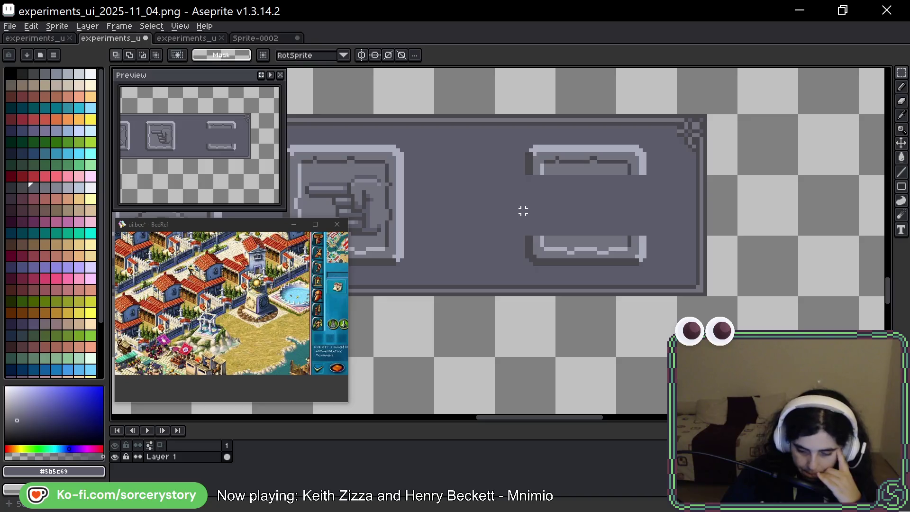
{"action": "mouse_move", "coordinate": [524, 211]}
{"action": "left_mouse_down"}
{"action": "mouse_move", "coordinate": [522, 223]}
{"action": "mouse_move", "coordinate": [654, 275]}
{"action": "left_mouse_up"}
{"action": "left_click", "coordinate": [523, 238]}
{"action": "mouse_move", "coordinate": [523, 236]}
{"action": "left_mouse_down"}
{"action": "mouse_move", "coordinate": [644, 263]}
{"action": "mouse_move", "coordinate": [605, 199]}
{"action": "left_mouse_up"}
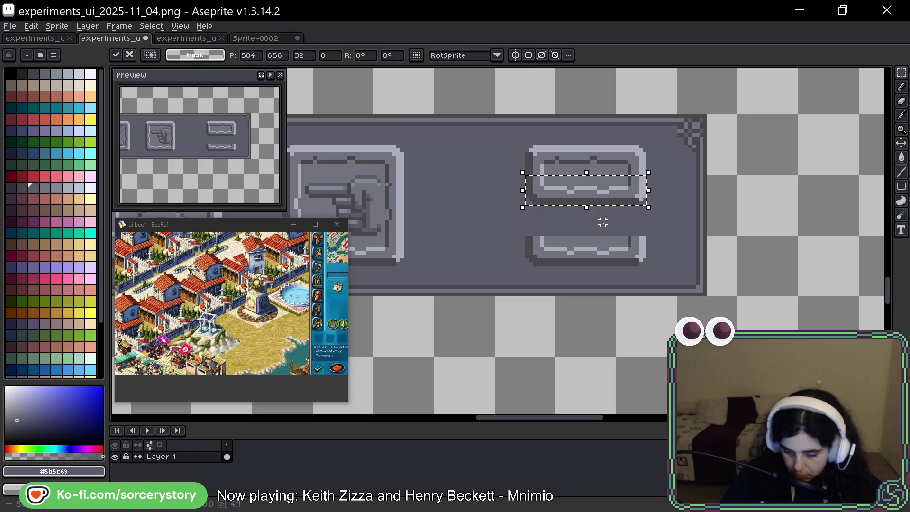
{"action": "left_click", "coordinate": [546, 170]}
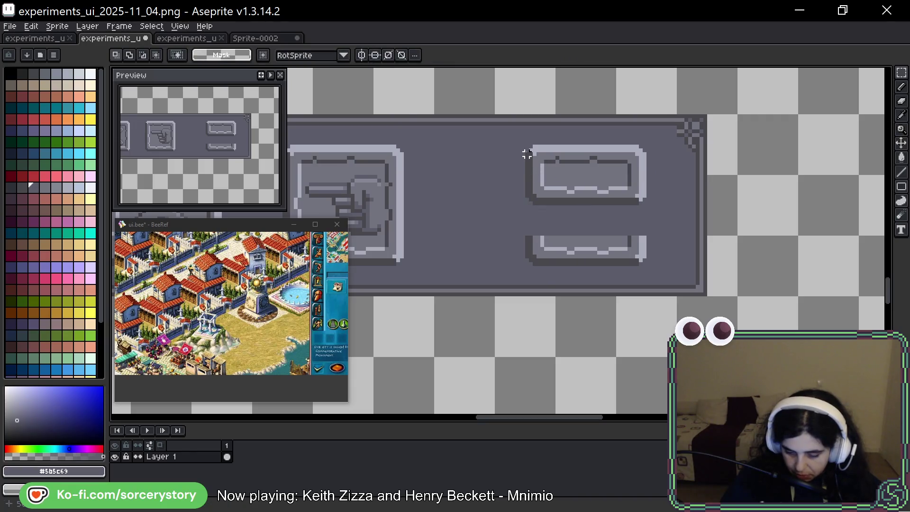
Duplicate the top bar downward to form a second stacked narrow rounded bar
{"action": "mouse_move", "coordinate": [527, 138]}
{"action": "left_mouse_down"}
{"action": "mouse_move", "coordinate": [654, 167]}
{"action": "mouse_move", "coordinate": [660, 177]}
{"action": "left_mouse_up"}
{"action": "left_click_drag", "start_coordinate": [609, 161], "coordinate": [610, 220]}
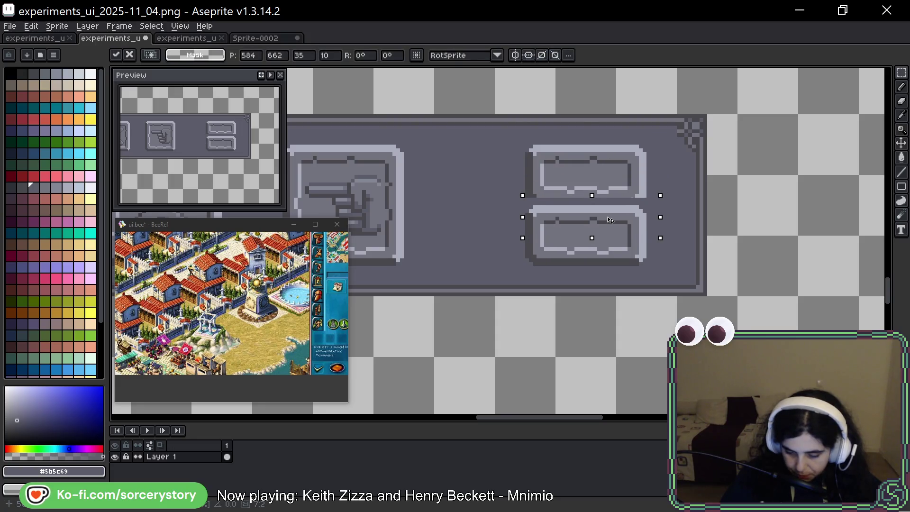
{"action": "key", "text": "Escape"}
{"action": "left_click", "coordinate": [557, 160]}
{"action": "mouse_move", "coordinate": [526, 147]}
{"action": "left_mouse_down"}
{"action": "mouse_move", "coordinate": [645, 166]}
{"action": "mouse_move", "coordinate": [648, 177]}
{"action": "mouse_move", "coordinate": [600, 243]}
{"action": "mouse_move", "coordinate": [602, 228]}
{"action": "left_mouse_up"}
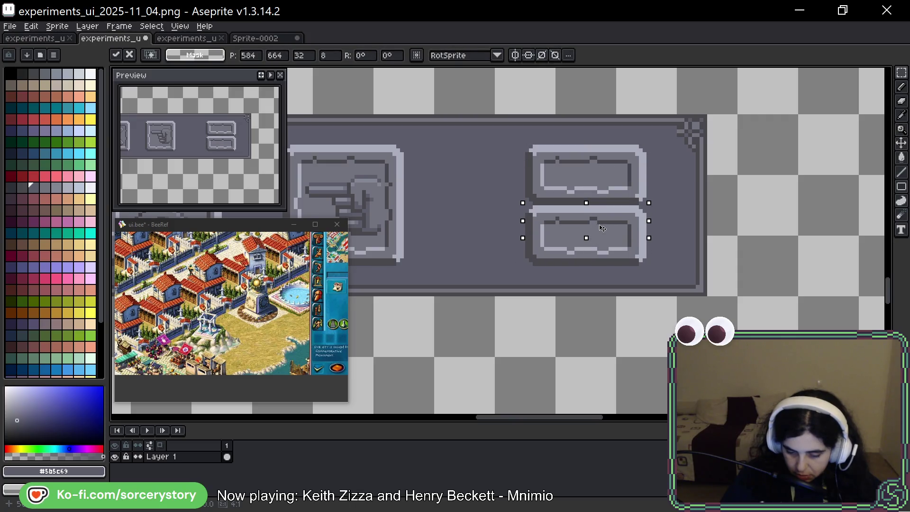
{"action": "key", "text": "ctrl+d"}
{"action": "scroll", "coordinate": [687, 237], "scroll_direction": "down", "scroll_amount": 4}
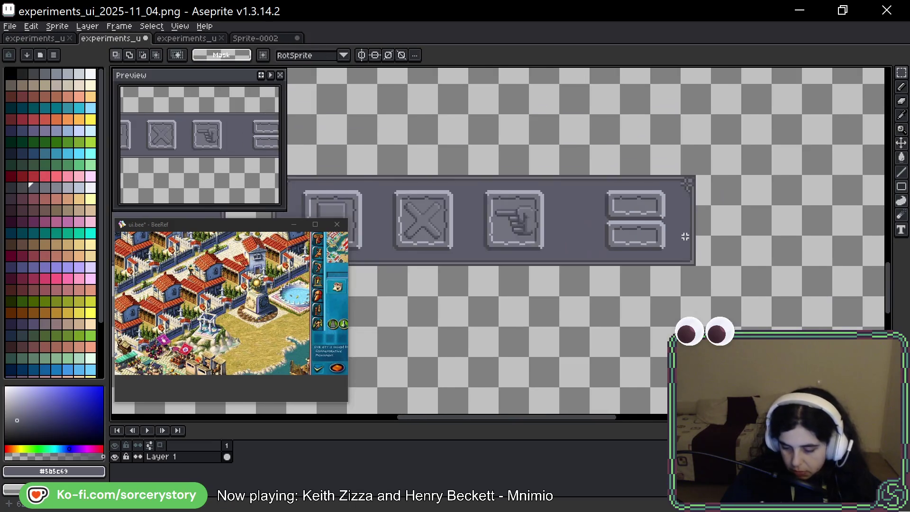
Undo four edits back to the pointing-hand copy and pan to the bar's right end
{"action": "key", "text": "ctrl+z"}
{"action": "key", "text": "ctrl+z"}
{"action": "key", "text": "ctrl+z"}
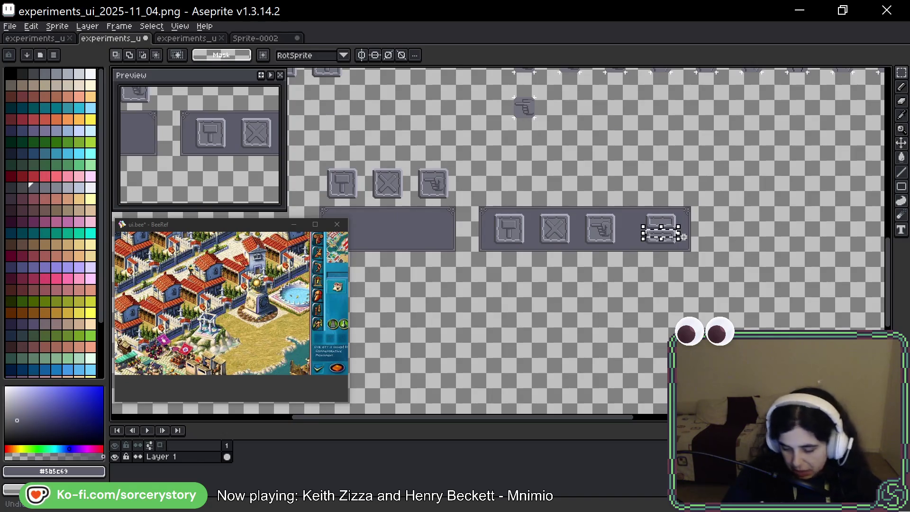
{"action": "key", "text": "ctrl+z"}
{"action": "key", "text": "ctrl+z"}
{"action": "key", "text": "ctrl+z"}
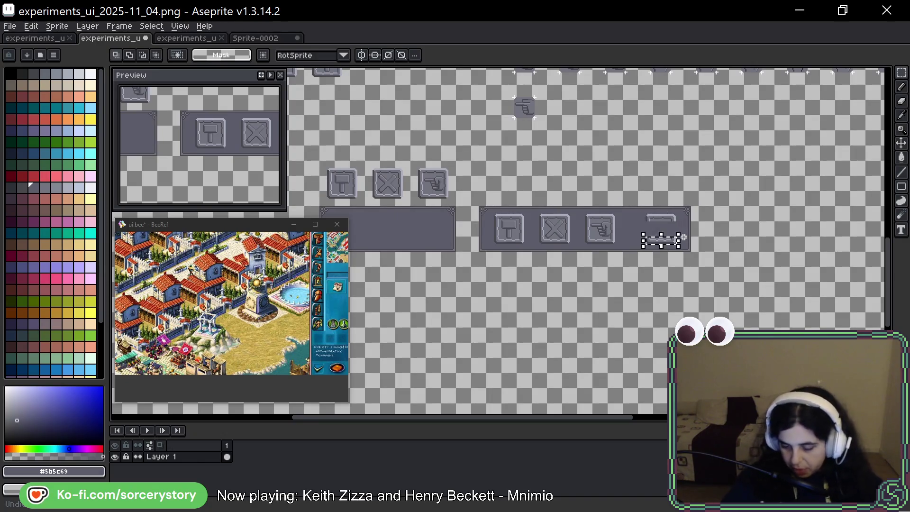
{"action": "scroll", "coordinate": [699, 209], "scroll_direction": "up", "scroll_amount": 4}
{"action": "key", "text": "ctrl+z"}
{"action": "key", "text": "ctrl+z"}
{"action": "key", "text": "ctrl+z"}
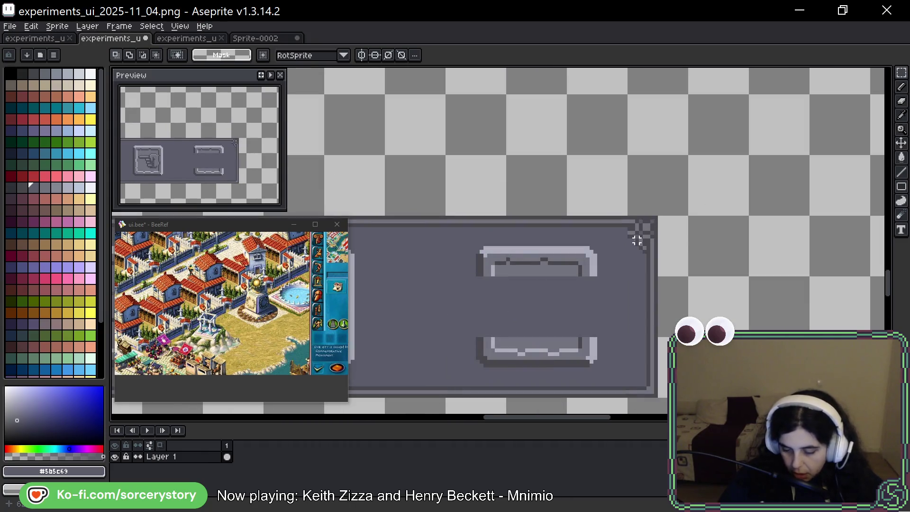
{"action": "key", "text": "ctrl+z"}
{"action": "key", "text": "ctrl+z"}
{"action": "key", "text": "ctrl+z"}
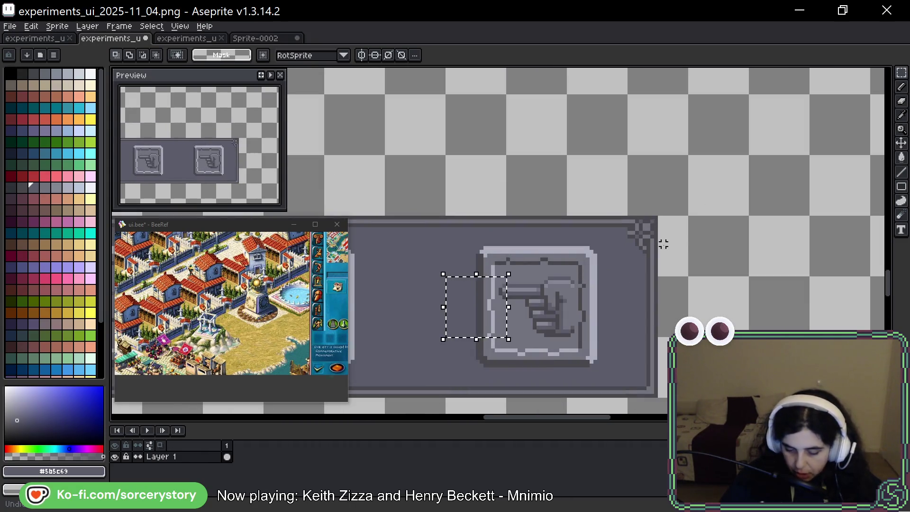
{"action": "left_click_drag", "start_coordinate": [662, 232], "coordinate": [740, 186]}
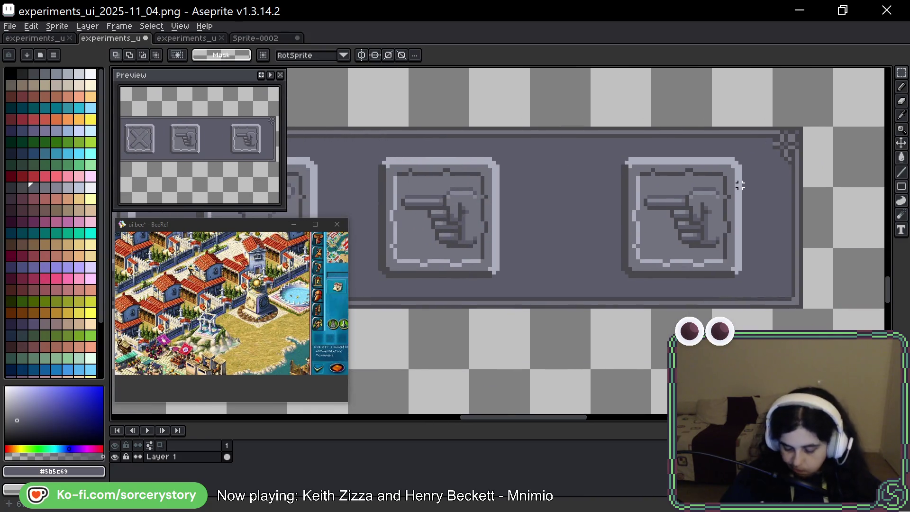
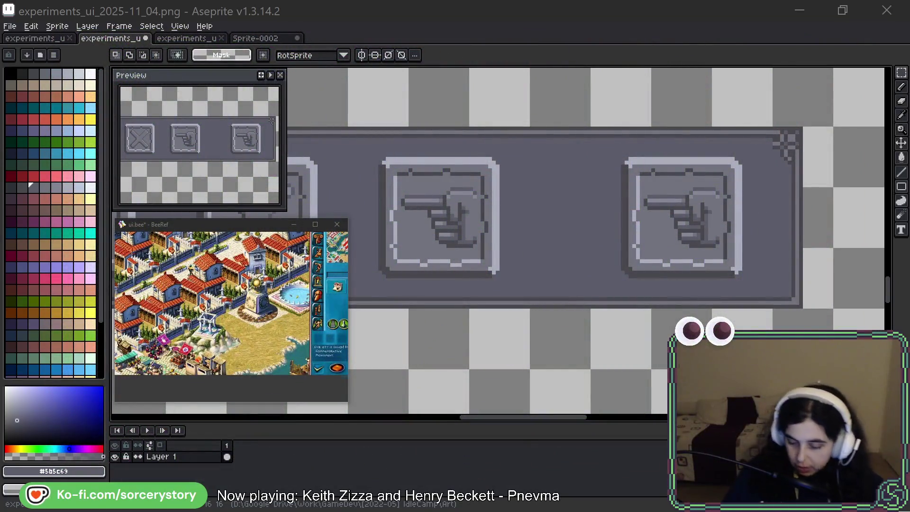
Select the plain blank stone button tile on the UI sprite sheet
{"action": "left_click_drag", "start_coordinate": [750, 167], "coordinate": [665, 175]}
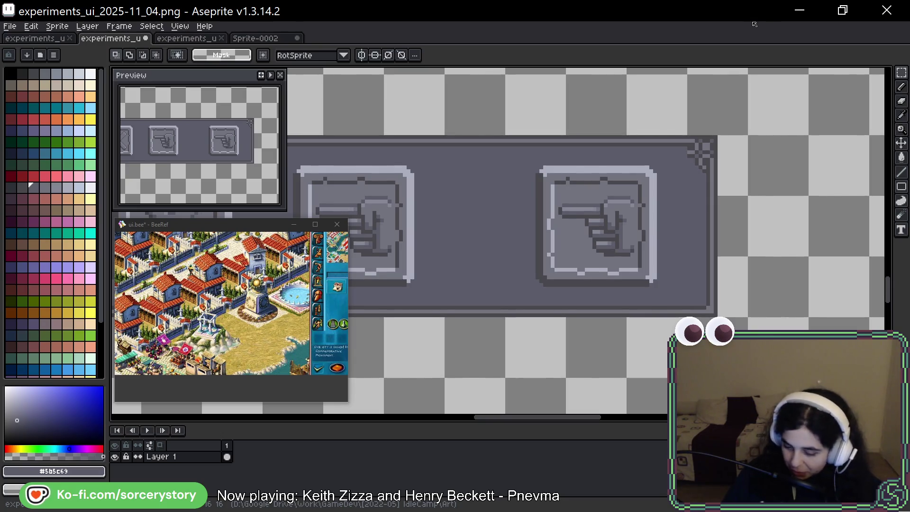
{"action": "left_click_drag", "start_coordinate": [505, 194], "coordinate": [567, 257]}
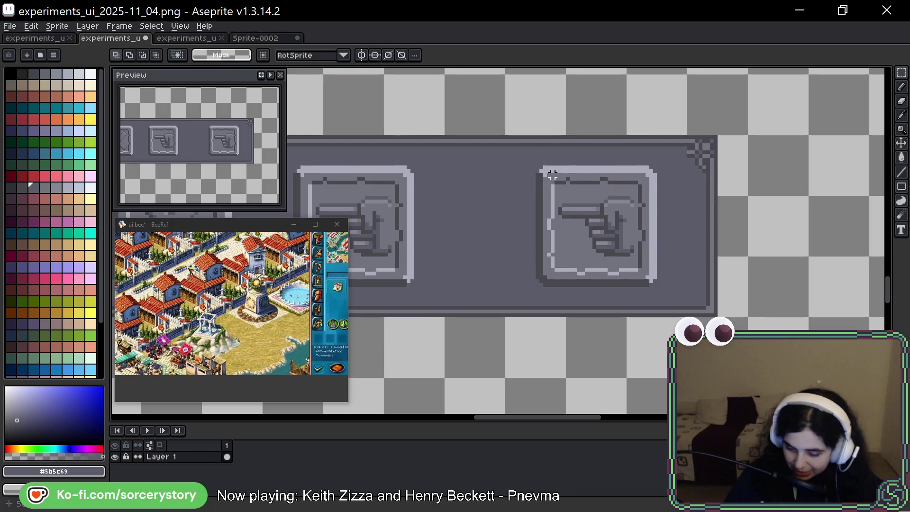
{"action": "scroll", "coordinate": [508, 147], "scroll_direction": "down", "scroll_amount": 5}
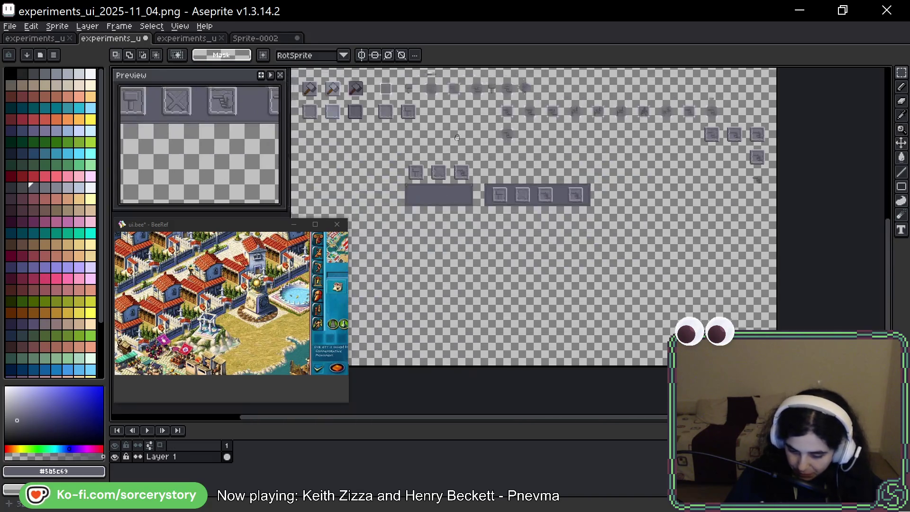
{"action": "scroll", "coordinate": [508, 147], "scroll_direction": "up", "scroll_amount": 5}
{"action": "scroll", "coordinate": [447, 288], "scroll_direction": "up", "scroll_amount": 5}
{"action": "left_click_drag", "start_coordinate": [413, 182], "coordinate": [508, 275]}
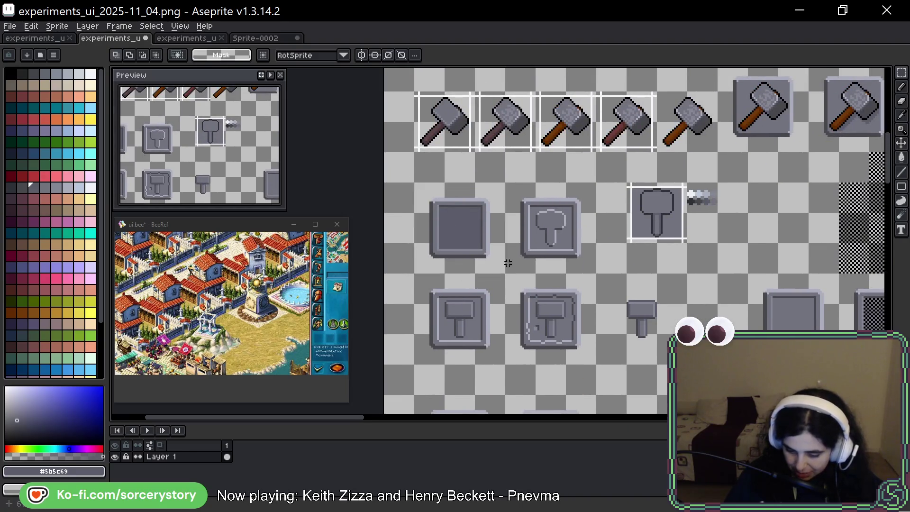
{"action": "scroll", "coordinate": [376, 109], "scroll_direction": "down", "scroll_amount": 5}
{"action": "scroll", "coordinate": [376, 110], "scroll_direction": "down", "scroll_amount": 10}
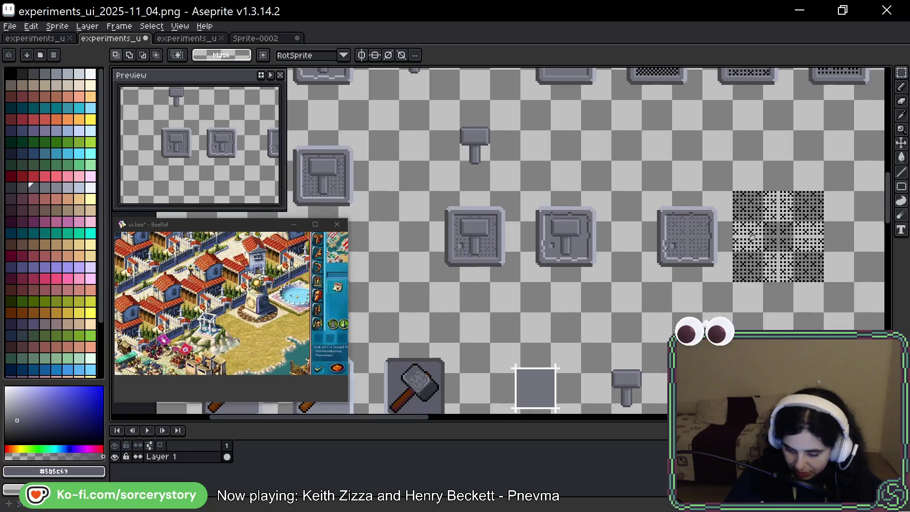
{"action": "scroll", "coordinate": [617, 124], "scroll_direction": "right", "scroll_amount": 5}
Drag a copy of the plain tile into empty space, discarding a trial shrink to 35.5 px
{"action": "left_click_drag", "start_coordinate": [375, 182], "coordinate": [466, 274]}
{"action": "left_click_drag", "start_coordinate": [420, 216], "coordinate": [542, 298]}
{"action": "scroll", "coordinate": [542, 298], "scroll_direction": "down", "scroll_amount": 5}
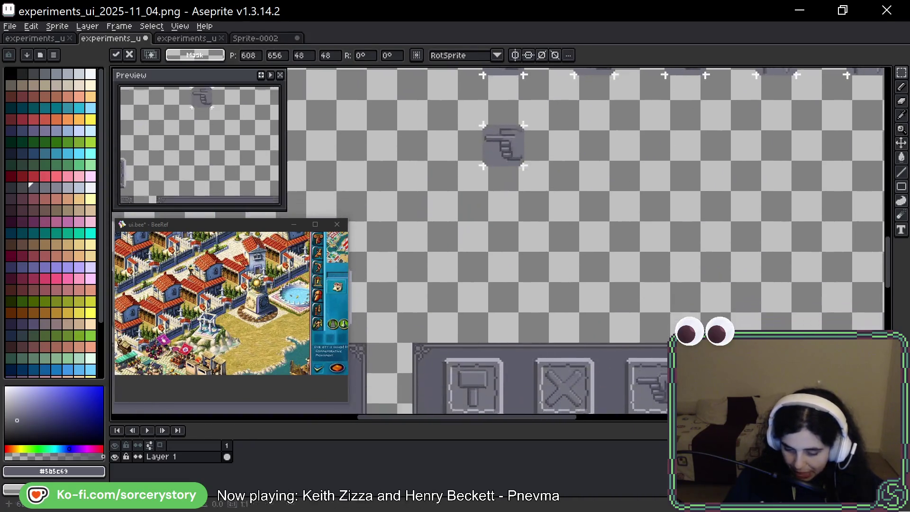
{"action": "scroll", "coordinate": [498, 237], "scroll_direction": "down", "scroll_amount": 5}
{"action": "scroll", "coordinate": [498, 237], "scroll_direction": "left", "scroll_amount": 5}
{"action": "left_click_drag", "start_coordinate": [666, 216], "coordinate": [579, 178]}
{"action": "scroll", "coordinate": [579, 180], "scroll_direction": "up", "scroll_amount": 3}
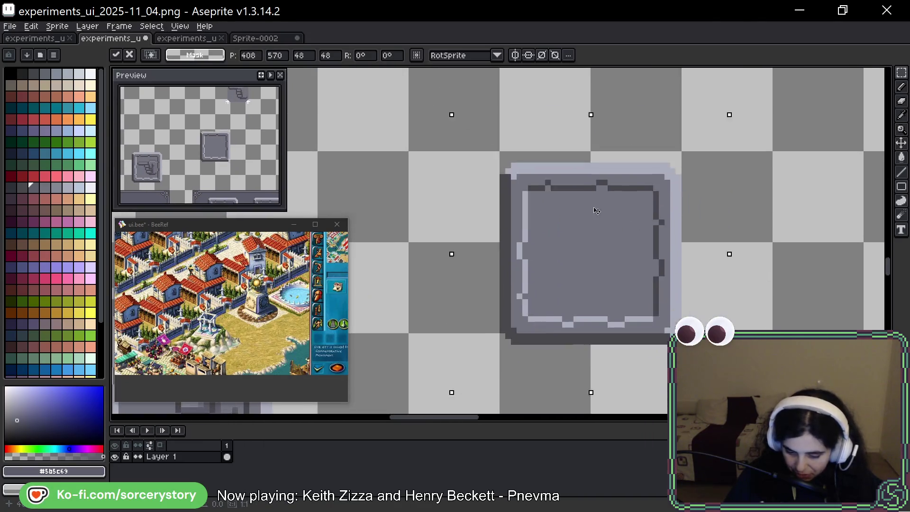
{"action": "left_click_drag", "start_coordinate": [600, 212], "coordinate": [594, 201]}
{"action": "left_click_drag", "start_coordinate": [730, 381], "coordinate": [660, 309]}
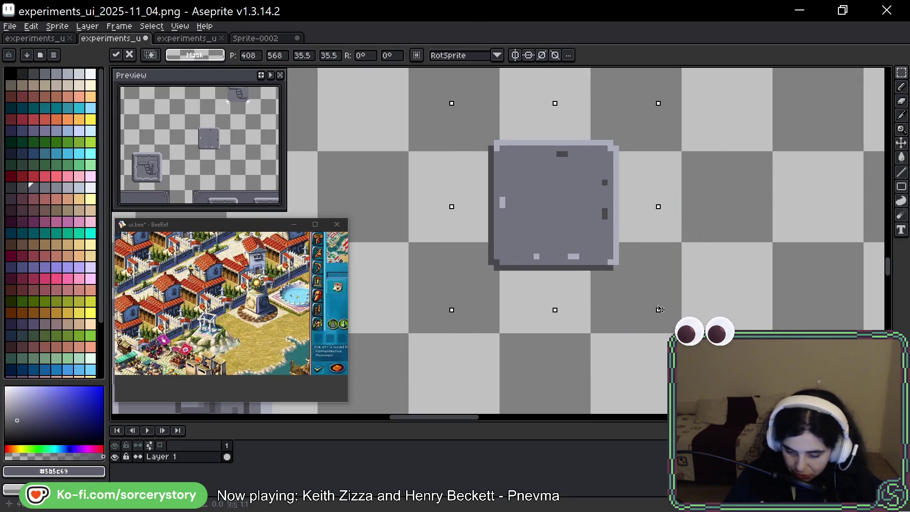
{"action": "key", "text": "Escape"}
Place a fresh copy of the plain tile below the pointing-hand rows and commit it
{"action": "scroll", "coordinate": [650, 284], "scroll_direction": "down", "scroll_amount": 2}
{"action": "scroll", "coordinate": [558, 262], "scroll_direction": "down", "scroll_amount": 3}
{"action": "left_click_drag", "start_coordinate": [372, 207], "coordinate": [598, 313]}
{"action": "key", "text": "Return"}
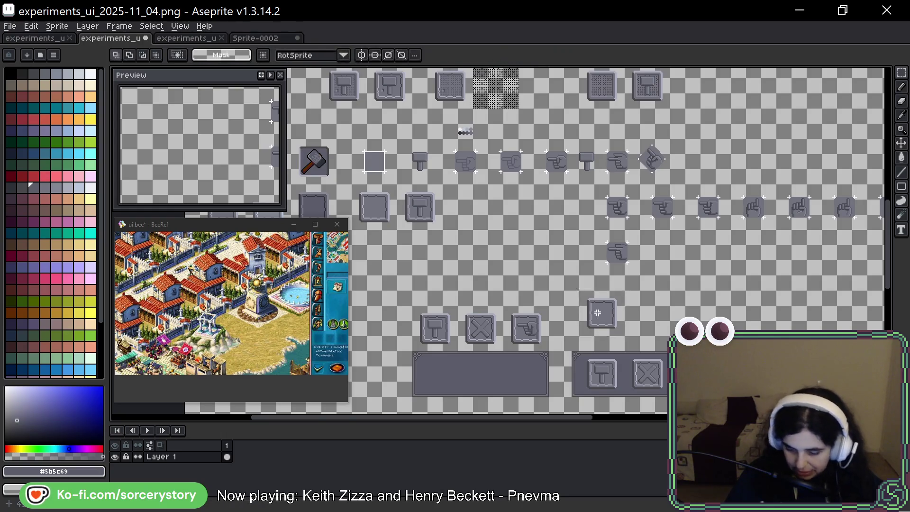
{"action": "scroll", "coordinate": [597, 313], "scroll_direction": "up", "scroll_amount": 5}
{"action": "mouse_move", "coordinate": [576, 254]}
{"action": "left_mouse_down"}
{"action": "mouse_move", "coordinate": [533, 215]}
{"action": "mouse_move", "coordinate": [612, 262]}
{"action": "left_mouse_up"}
{"action": "key", "text": "Return"}
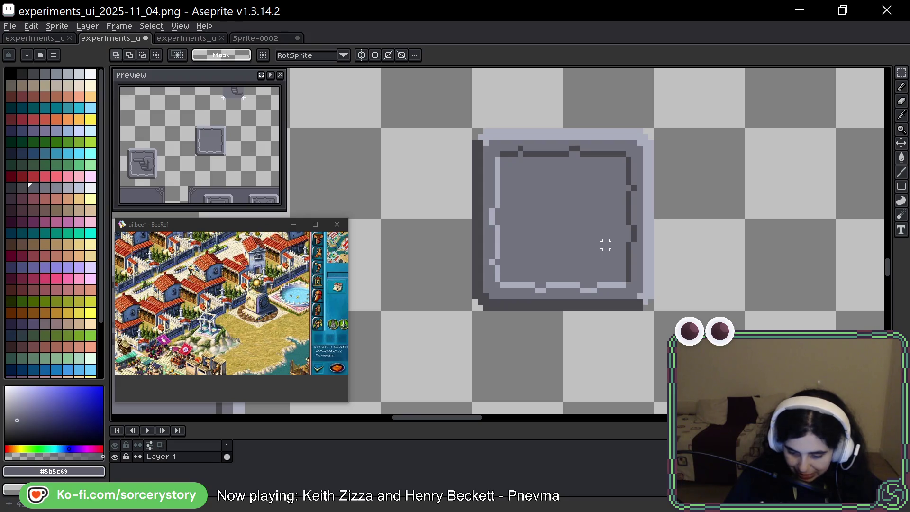
Move the copied tile's bottom-right and top-right corner pieces inward toward its centre
{"action": "mouse_move", "coordinate": [650, 307]}
{"action": "left_mouse_down"}
{"action": "mouse_move", "coordinate": [605, 258]}
{"action": "mouse_move", "coordinate": [655, 311]}
{"action": "left_mouse_up"}
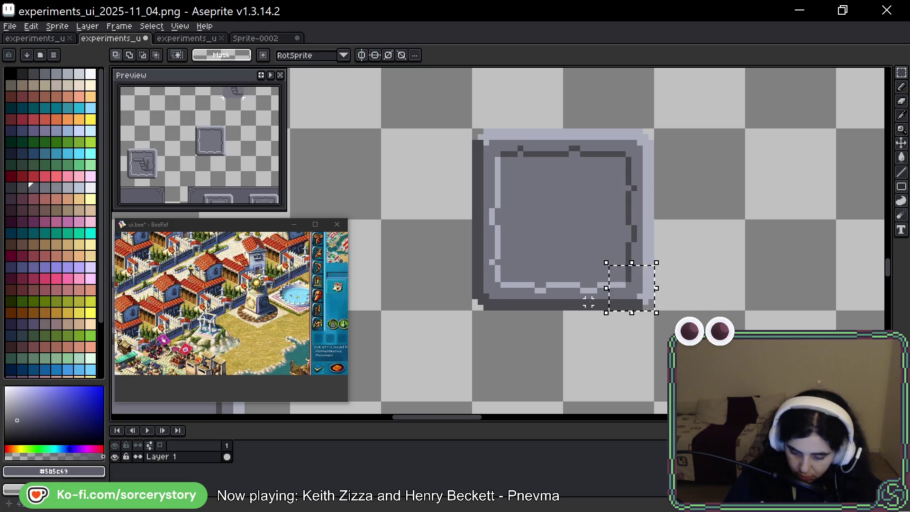
{"action": "left_click_drag", "start_coordinate": [635, 290], "coordinate": [545, 201]}
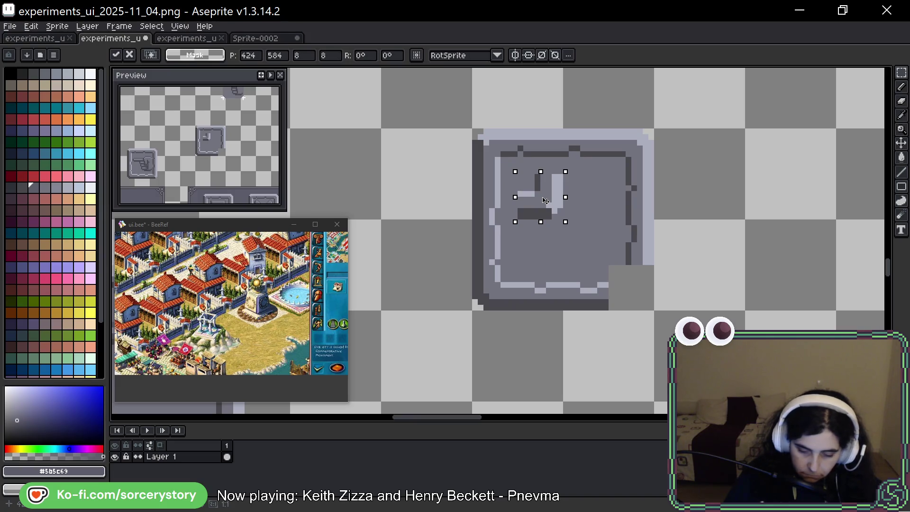
{"action": "left_click_drag", "start_coordinate": [545, 201], "coordinate": [545, 200]}
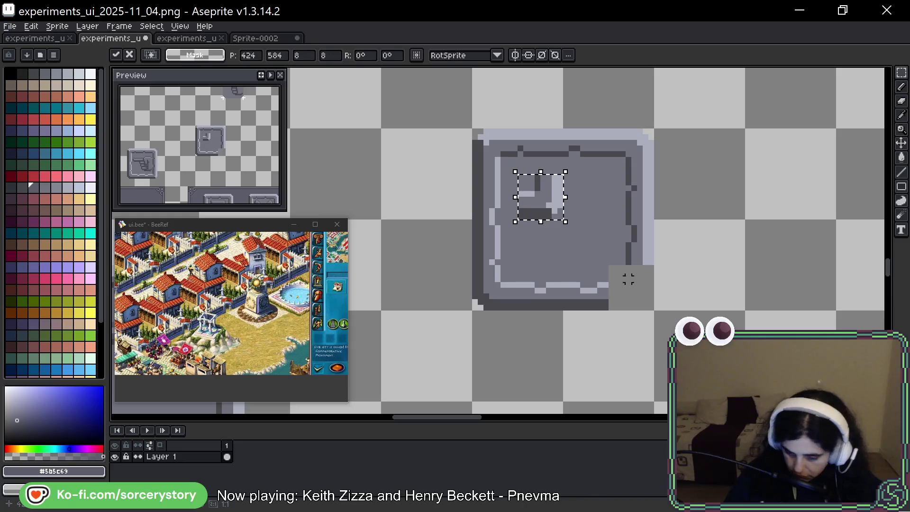
{"action": "mouse_move", "coordinate": [651, 133]}
{"action": "left_mouse_down"}
{"action": "mouse_move", "coordinate": [606, 176]}
{"action": "mouse_move", "coordinate": [546, 150]}
{"action": "left_mouse_up"}
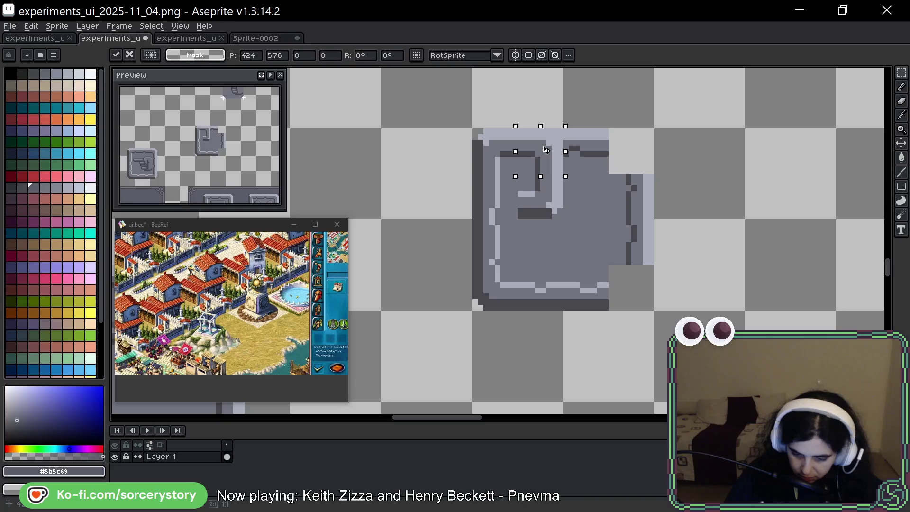
{"action": "left_click", "coordinate": [479, 303]}
{"action": "mouse_move", "coordinate": [476, 307]}
{"action": "left_mouse_down"}
{"action": "mouse_move", "coordinate": [520, 264]}
{"action": "mouse_move", "coordinate": [510, 177]}
{"action": "mouse_move", "coordinate": [549, 195]}
{"action": "left_mouse_up"}
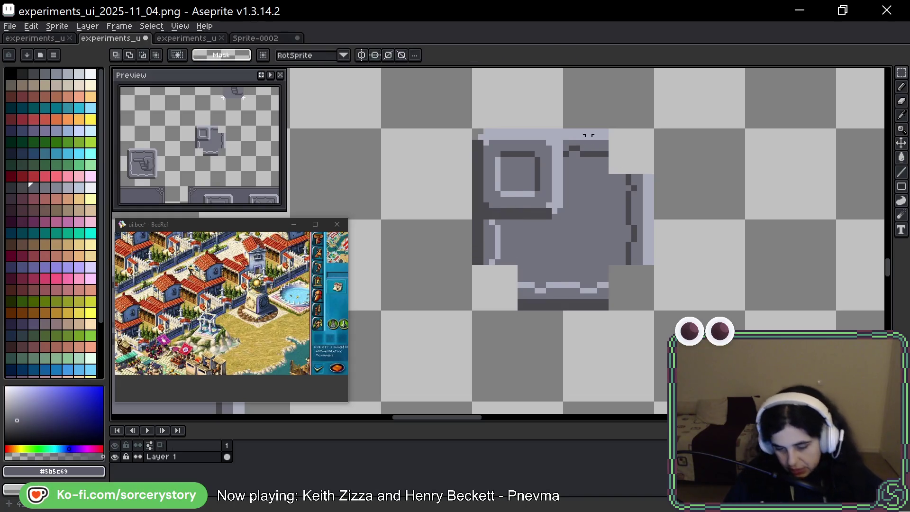
Delete the tile's right and lower parts to leave a small square frame
{"action": "left_click_drag", "start_coordinate": [566, 114], "coordinate": [670, 362]}
{"action": "key", "text": "Delete"}
{"action": "left_click_drag", "start_coordinate": [463, 222], "coordinate": [675, 342]}
{"action": "key", "text": "Delete"}
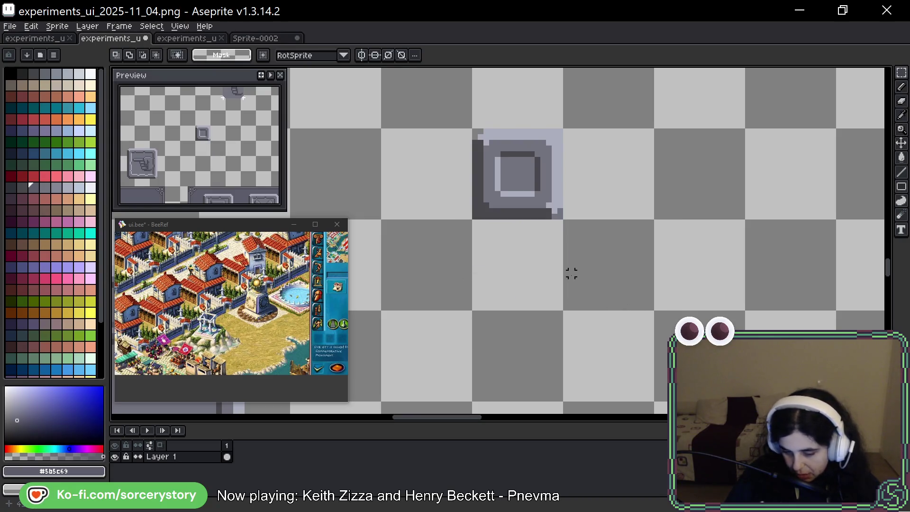
Switch over to the running Ave, Viriate! game window
{"action": "scroll", "coordinate": [589, 285], "scroll_direction": "down", "scroll_amount": 6}
{"action": "scroll", "coordinate": [577, 274], "scroll_direction": "up", "scroll_amount": 2}
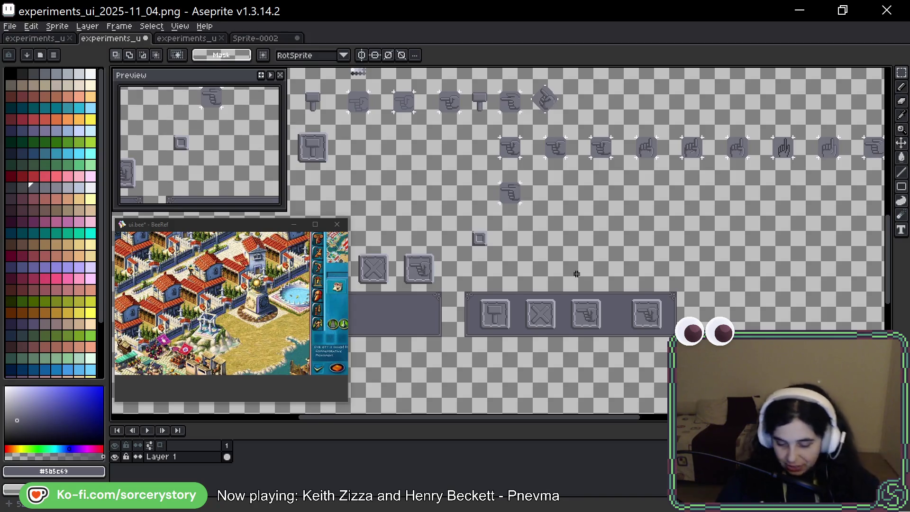
{"action": "scroll", "coordinate": [469, 267], "scroll_direction": "up", "scroll_amount": 5}
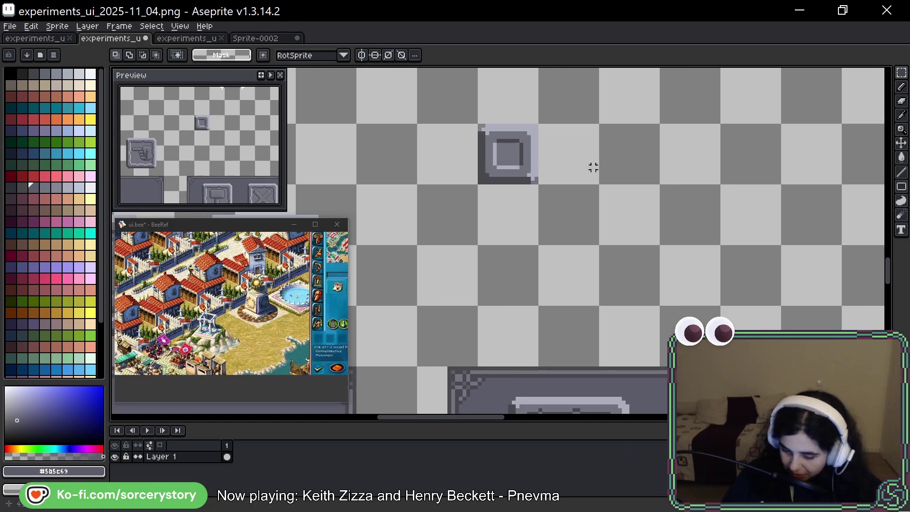
{"action": "key", "text": "alt+Tab"}
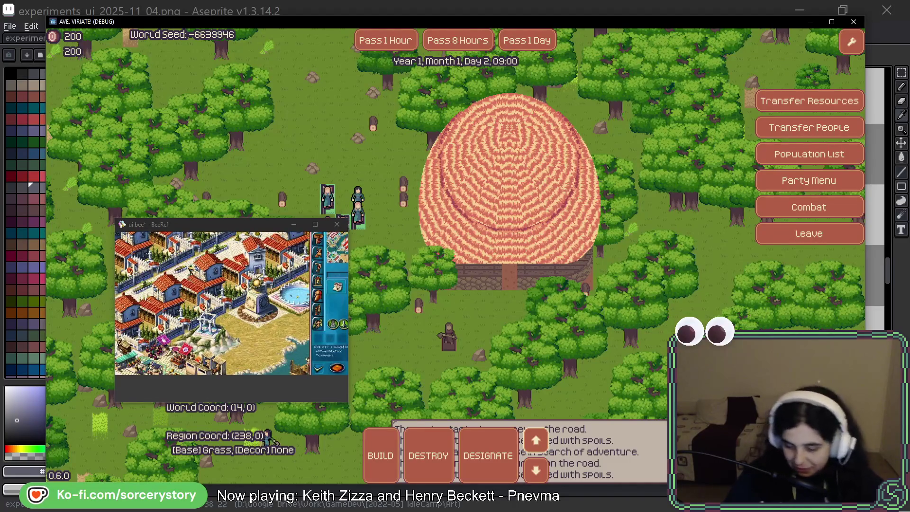
Pan the game map west twice with A, then return to Aseprite
{"action": "key", "text": "a"}
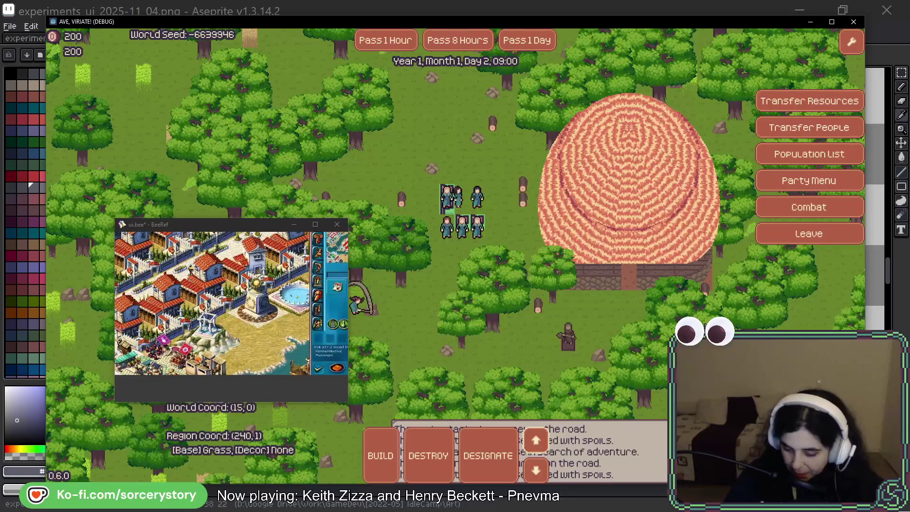
{"action": "key", "text": "a"}
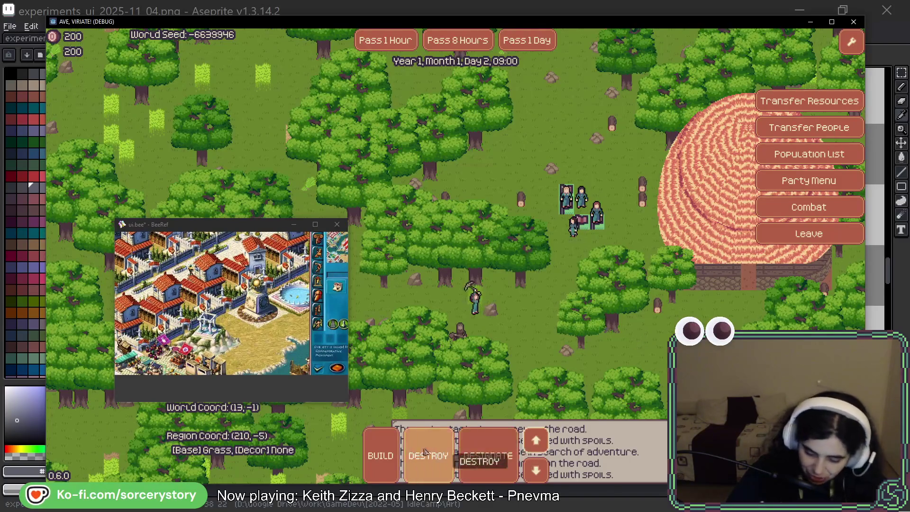
{"action": "key", "text": "alt+Tab"}
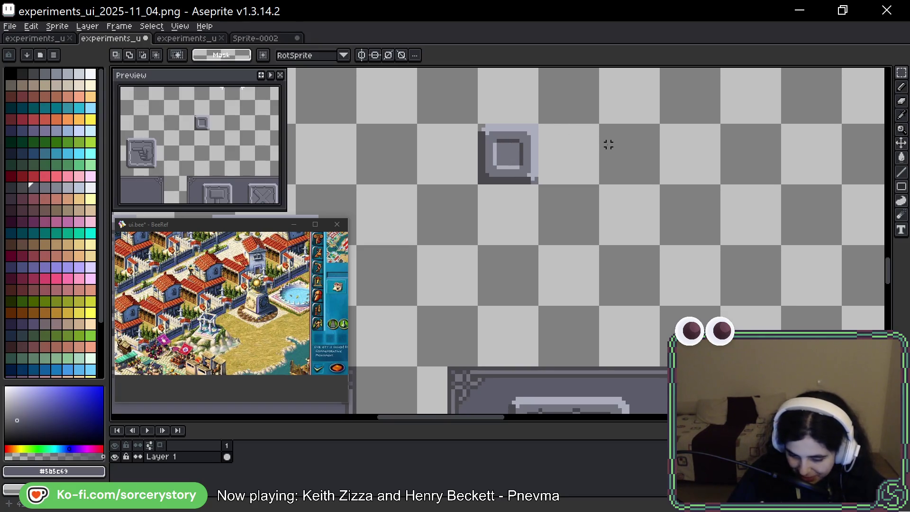
Bring the toolbar row into view and marquee the hammer icon tightly, reselecting once
{"action": "mouse_move", "coordinate": [680, 269]}
{"action": "left_mouse_down"}
{"action": "mouse_move", "coordinate": [571, 140]}
{"action": "mouse_move", "coordinate": [605, 270]}
{"action": "mouse_move", "coordinate": [516, 132]}
{"action": "left_mouse_up"}
{"action": "mouse_move", "coordinate": [375, 258]}
{"action": "left_mouse_down"}
{"action": "mouse_move", "coordinate": [476, 336]}
{"action": "mouse_move", "coordinate": [464, 337]}
{"action": "left_mouse_up"}
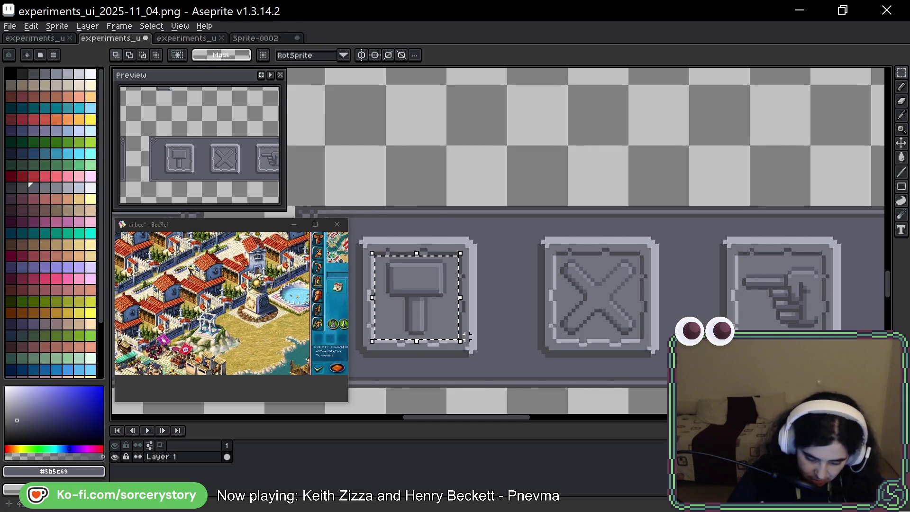
{"action": "scroll", "coordinate": [407, 173], "scroll_direction": "up", "scroll_amount": 3}
{"action": "scroll", "coordinate": [407, 173], "scroll_direction": "left", "scroll_amount": 2}
{"action": "mouse_move", "coordinate": [448, 155]}
{"action": "left_mouse_down"}
{"action": "mouse_move", "coordinate": [458, 190]}
{"action": "mouse_move", "coordinate": [434, 86]}
{"action": "left_mouse_up"}
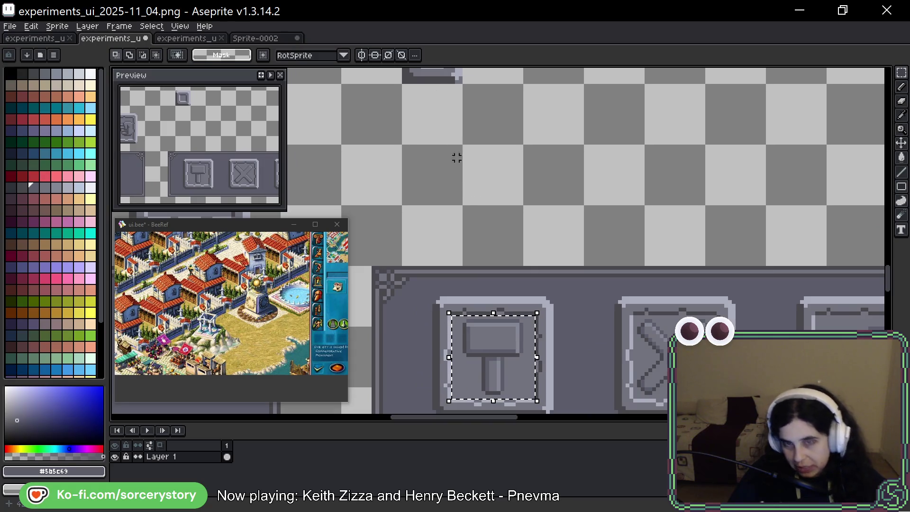
{"action": "left_click_drag", "start_coordinate": [524, 370], "coordinate": [498, 293]}
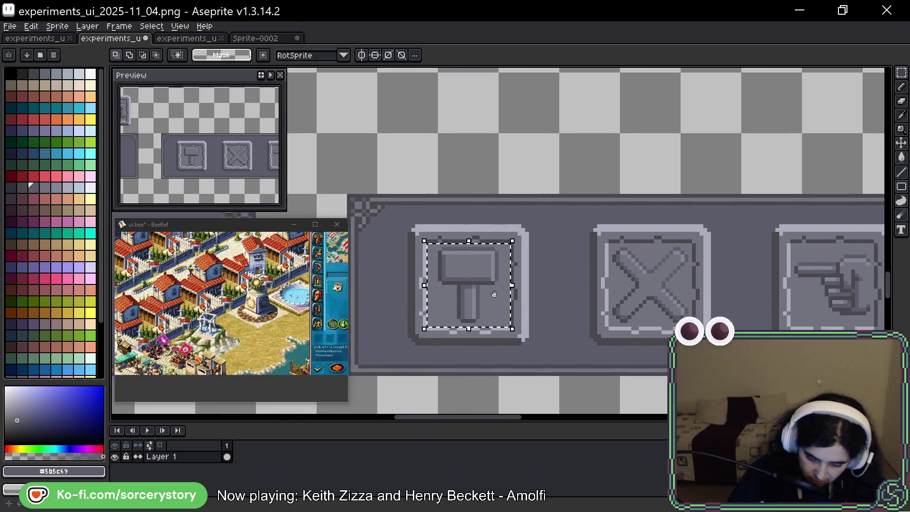
{"action": "key", "text": "ctrl+d"}
{"action": "left_click_drag", "start_coordinate": [430, 244], "coordinate": [502, 317]}
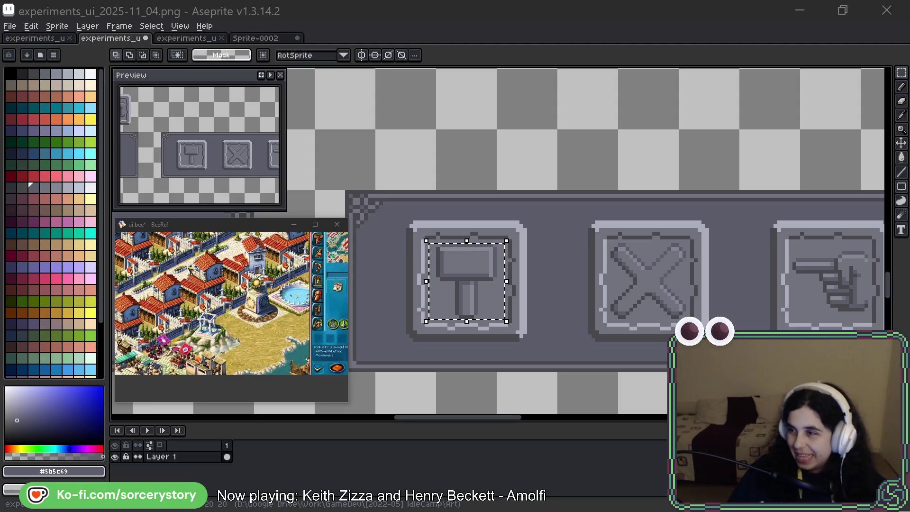
Move the meme image window aside, close it, and pan the canvas right and down
{"action": "mouse_move", "coordinate": [909, 86]}
{"action": "left_mouse_down"}
{"action": "mouse_move", "coordinate": [617, 82]}
{"action": "mouse_move", "coordinate": [619, 92]}
{"action": "mouse_move", "coordinate": [598, 98]}
{"action": "left_mouse_up"}
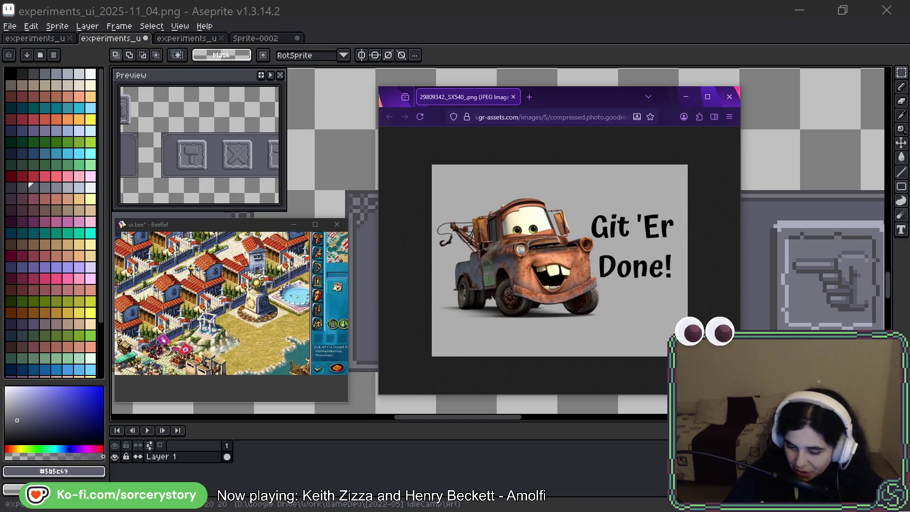
{"action": "key", "text": "alt+Tab"}
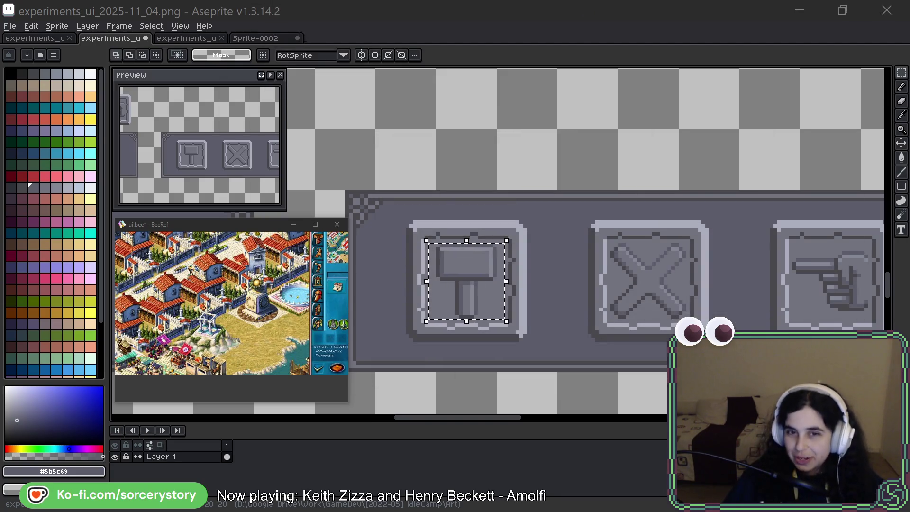
{"action": "left_click_drag", "start_coordinate": [432, 165], "coordinate": [529, 244]}
Fill the icon's white centre dark grey, add a top-right pixel, and reshape the bottom-left strip
{"action": "scroll", "coordinate": [512, 235], "scroll_direction": "up", "scroll_amount": 3}
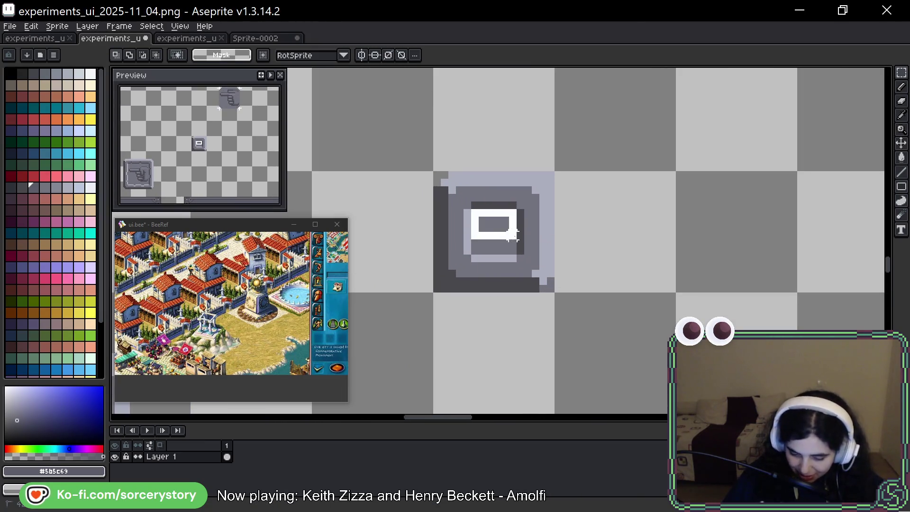
{"action": "left_click_drag", "start_coordinate": [471, 209], "coordinate": [519, 257]}
{"action": "key", "text": "f"}
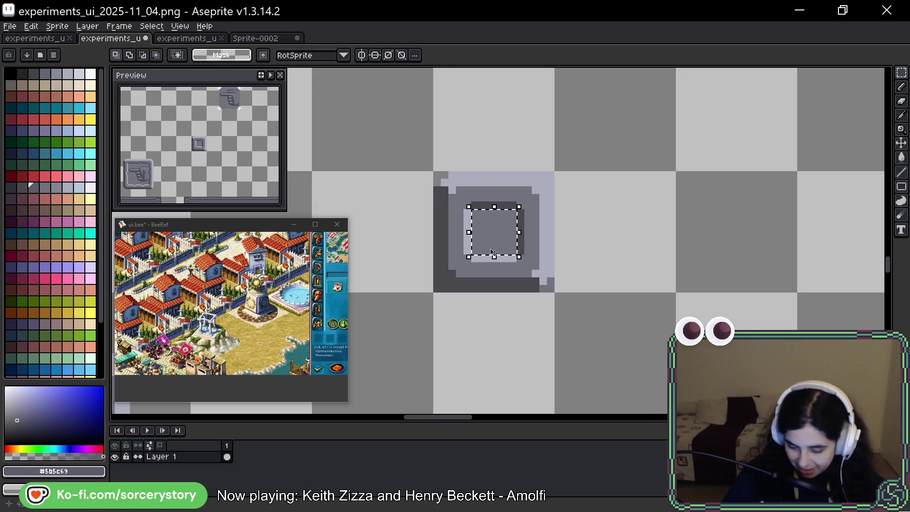
{"action": "left_click", "coordinate": [573, 213]}
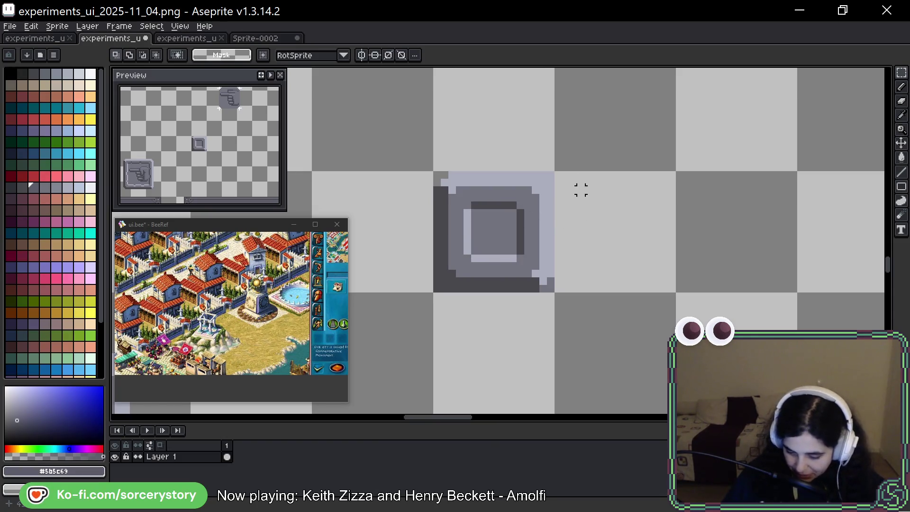
{"action": "left_click", "coordinate": [550, 175]}
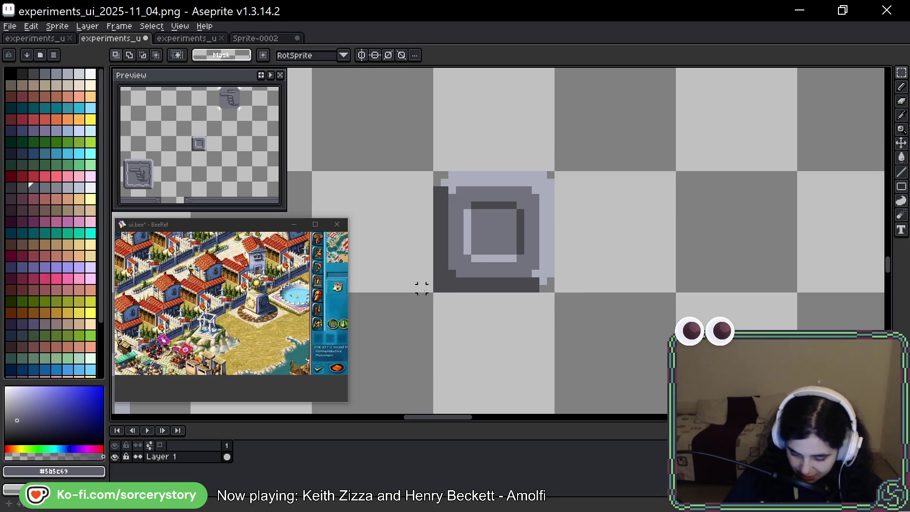
{"action": "mouse_move", "coordinate": [435, 279]}
{"action": "left_mouse_down"}
{"action": "mouse_move", "coordinate": [438, 305]}
{"action": "mouse_move", "coordinate": [408, 295]}
{"action": "mouse_move", "coordinate": [475, 296]}
{"action": "left_mouse_up"}
{"action": "key", "text": "Return"}
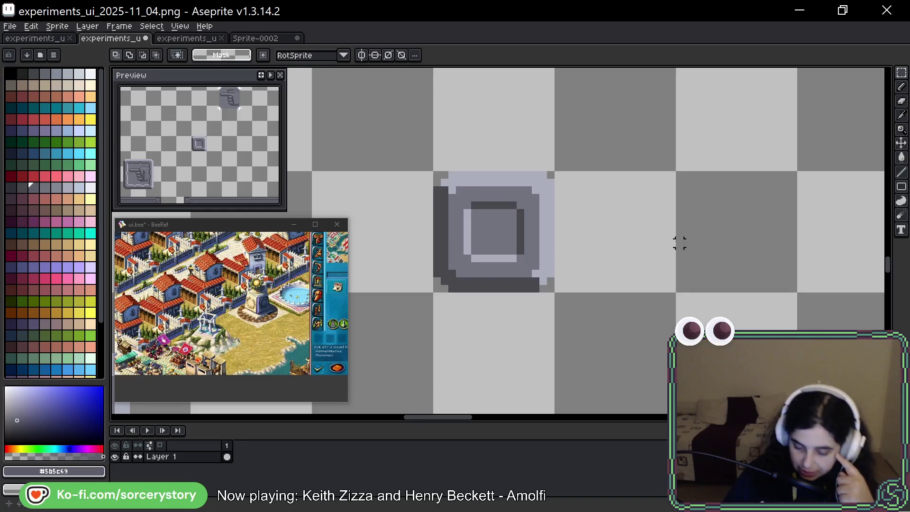
{"action": "scroll", "coordinate": [663, 264], "scroll_direction": "down", "scroll_amount": 3}
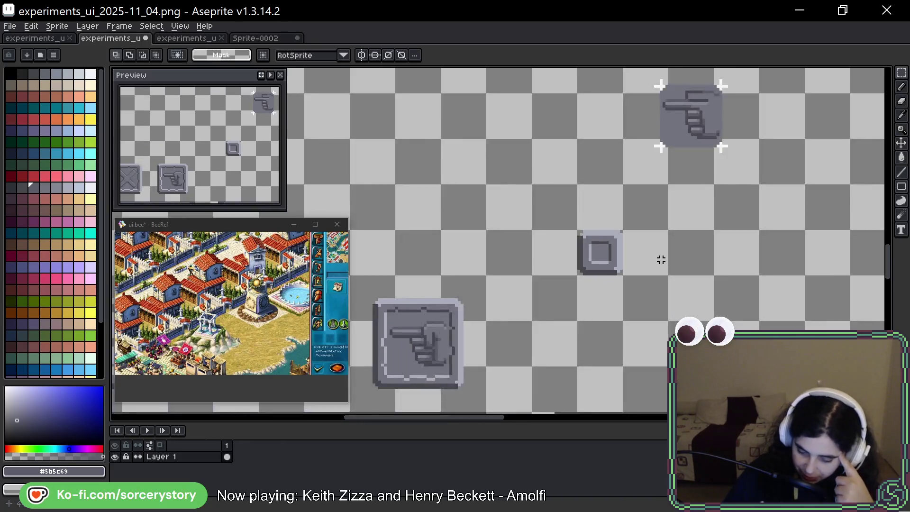
Zoom onto the small square button and pick the light grey #abacbe from it
{"action": "scroll", "coordinate": [661, 260], "scroll_direction": "down", "scroll_amount": 3}
{"action": "left_click_drag", "start_coordinate": [667, 278], "coordinate": [495, 247]}
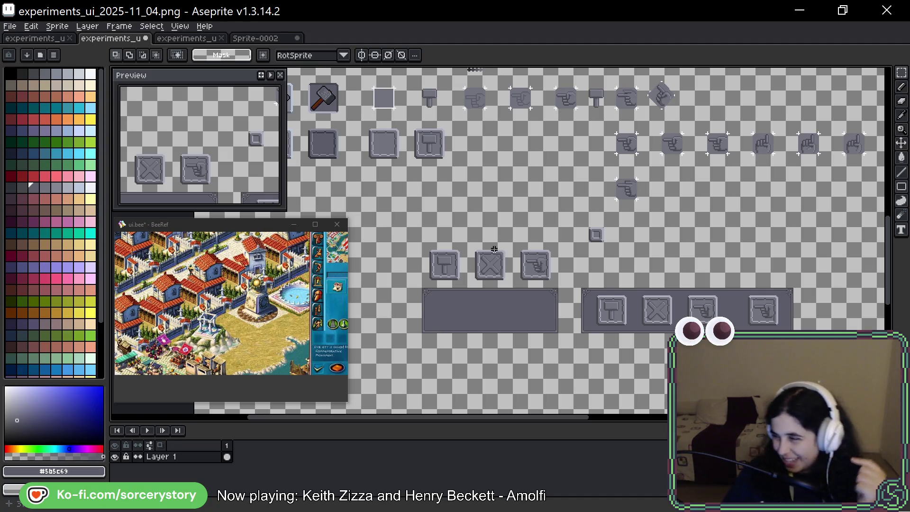
{"action": "scroll", "coordinate": [623, 244], "scroll_direction": "up", "scroll_amount": 3}
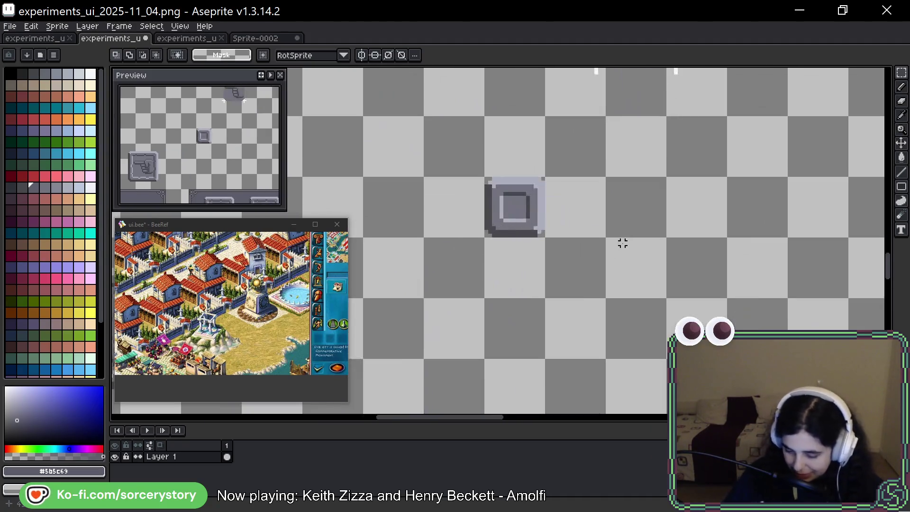
{"action": "mouse_move", "coordinate": [575, 241]}
{"action": "left_mouse_down"}
{"action": "mouse_move", "coordinate": [525, 186]}
{"action": "mouse_move", "coordinate": [430, 120]}
{"action": "left_mouse_up"}
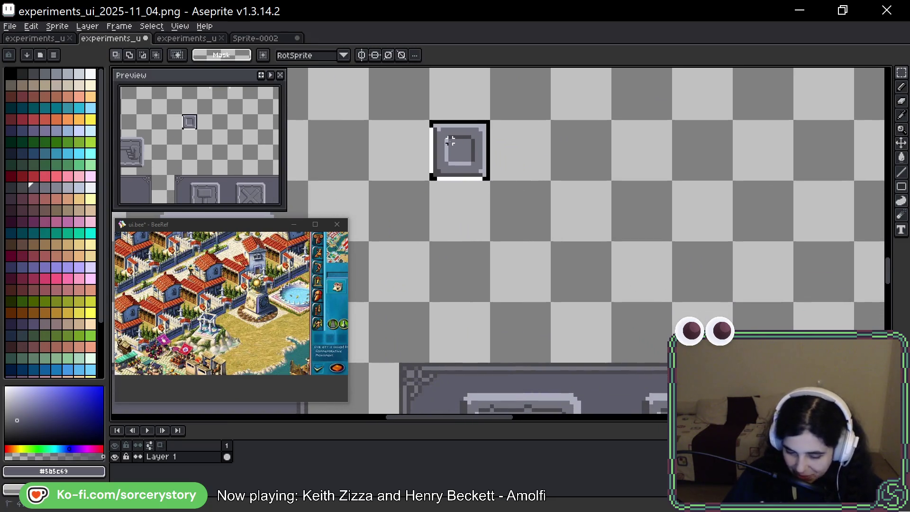
{"action": "scroll", "coordinate": [481, 142], "scroll_direction": "up", "scroll_amount": 3}
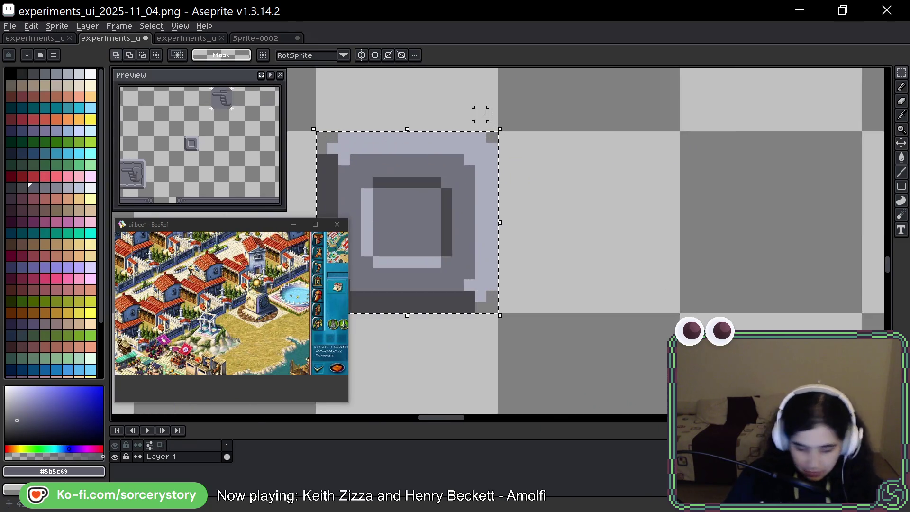
{"action": "key", "text": "b"}
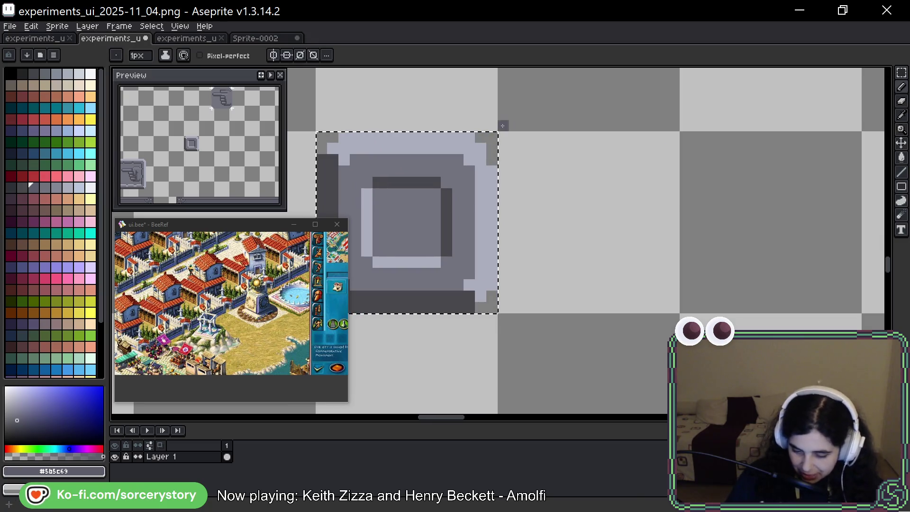
{"action": "left_click", "coordinate": [488, 209], "text": "alt"}
Duplicate the small square and drop the copy to the right of the original
{"action": "scroll", "coordinate": [539, 138], "scroll_direction": "down", "scroll_amount": 3}
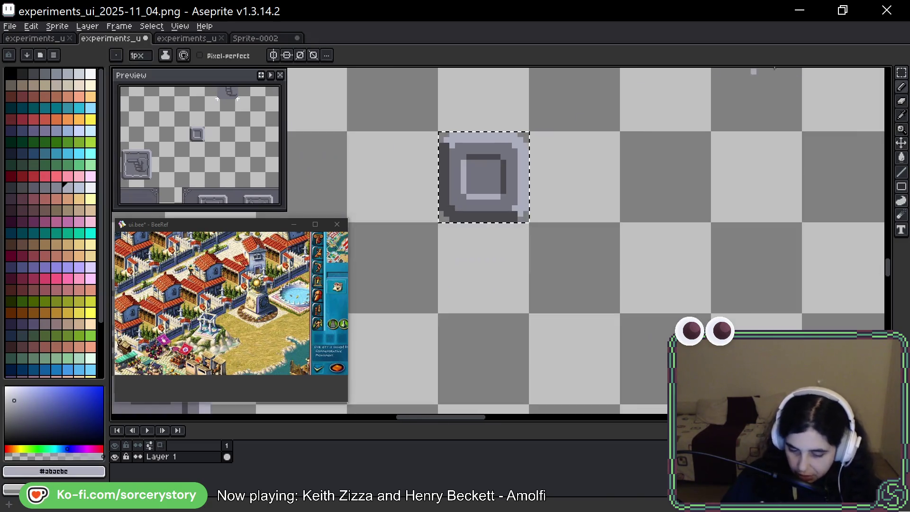
{"action": "key", "text": "m"}
{"action": "key", "text": "q"}
{"action": "left_click_drag", "start_coordinate": [577, 167], "coordinate": [479, 168]}
{"action": "left_click_drag", "start_coordinate": [384, 189], "coordinate": [584, 186]}
{"action": "left_click", "coordinate": [590, 147]}
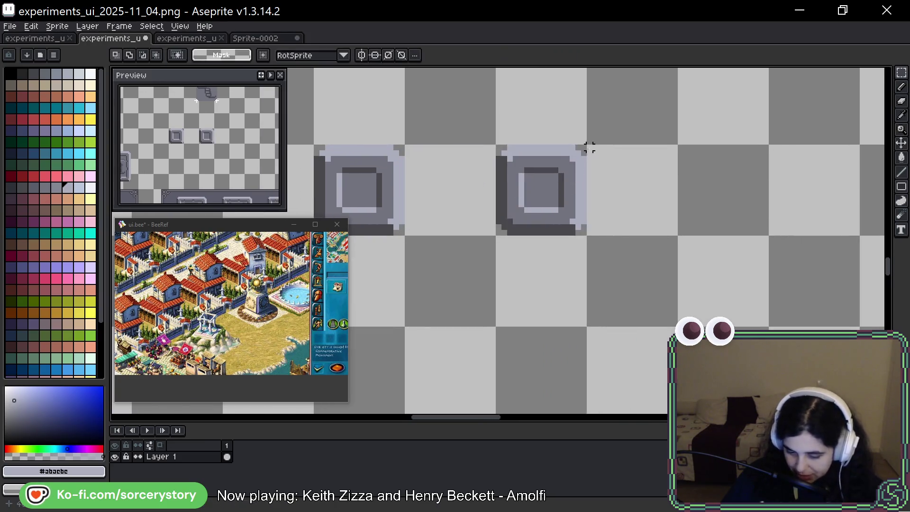
{"action": "scroll", "coordinate": [549, 163], "scroll_direction": "up", "scroll_amount": 1}
Repaint the copy's top, right and bottom border in medium grey #73737f
{"action": "key", "text": "b"}
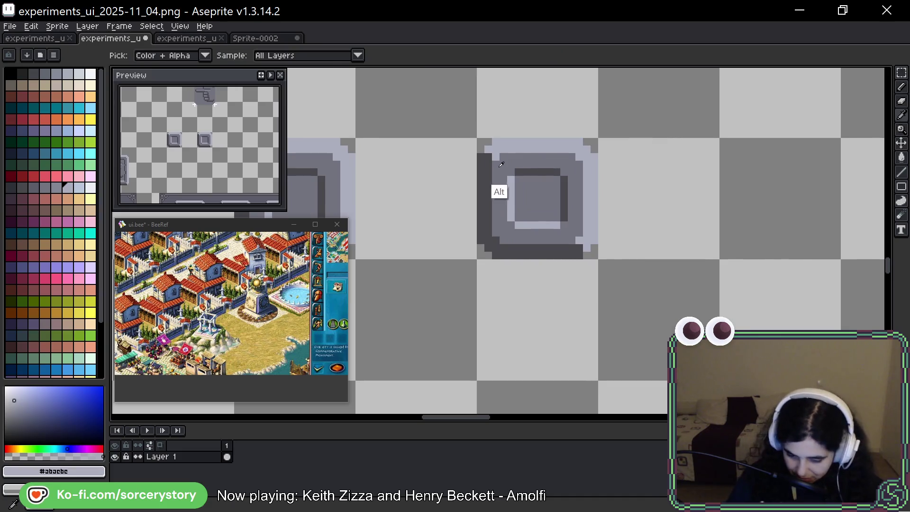
{"action": "left_click", "coordinate": [496, 160], "text": "alt"}
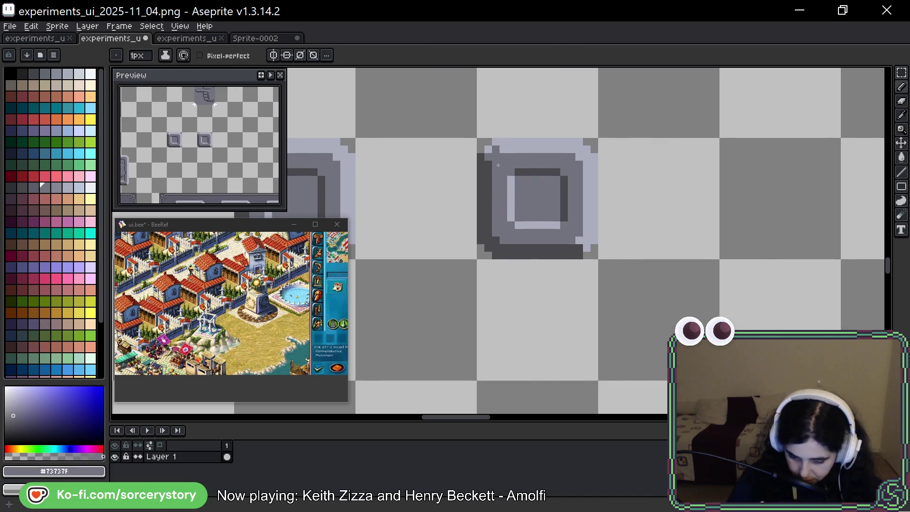
{"action": "left_click_drag", "start_coordinate": [502, 152], "coordinate": [575, 149]}
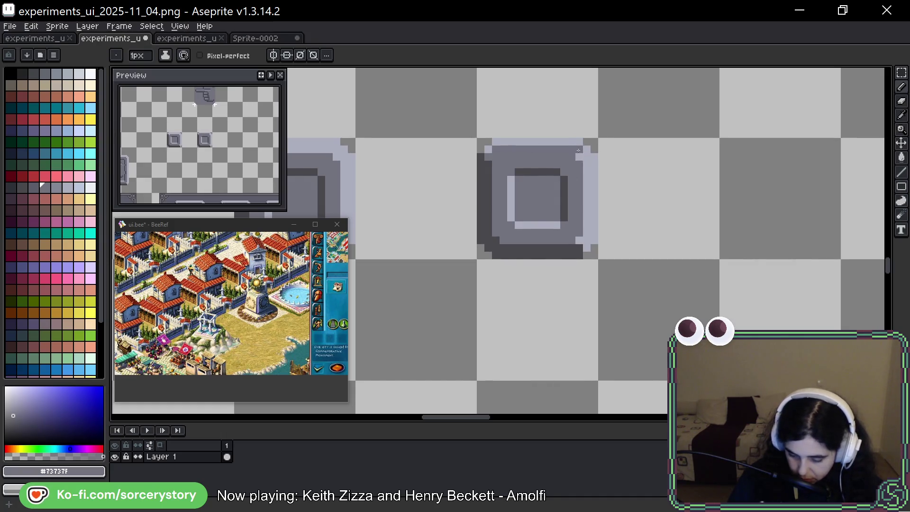
{"action": "left_click_drag", "start_coordinate": [586, 158], "coordinate": [585, 214]}
{"action": "left_click", "coordinate": [579, 240]}
{"action": "mouse_move", "coordinate": [579, 250]}
{"action": "left_mouse_down"}
{"action": "mouse_move", "coordinate": [504, 248]}
{"action": "mouse_move", "coordinate": [491, 159]}
{"action": "left_mouse_up"}
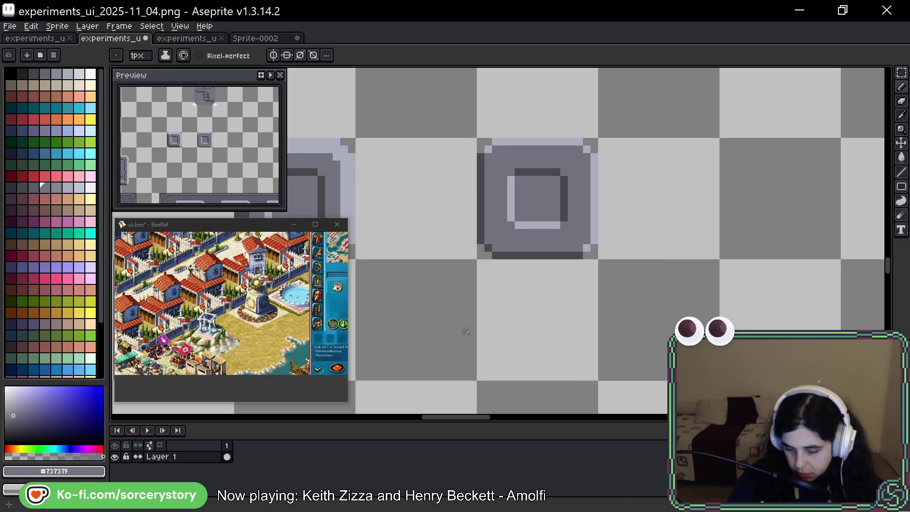
Draw light left and bottom inner edges and dark #43474d right and top inner edges
{"action": "left_click", "coordinate": [520, 192], "text": "alt"}
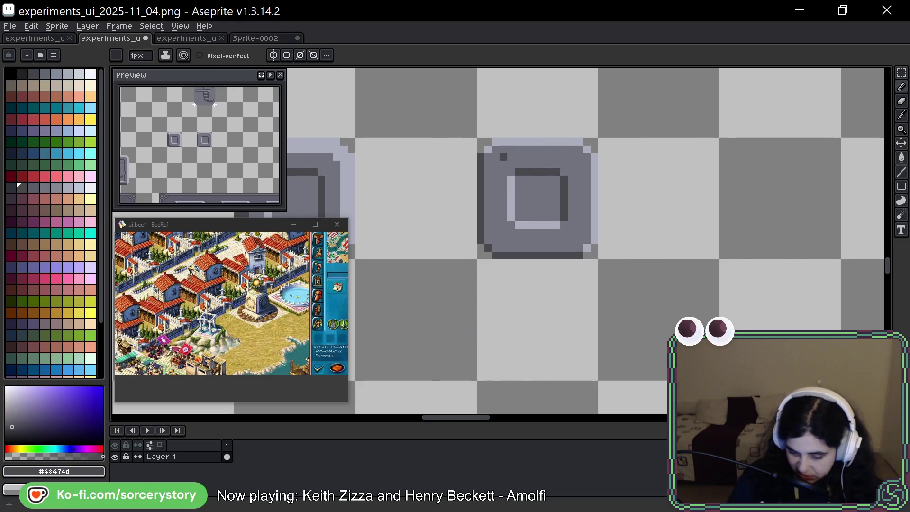
{"action": "left_click", "coordinate": [509, 204], "text": "alt"}
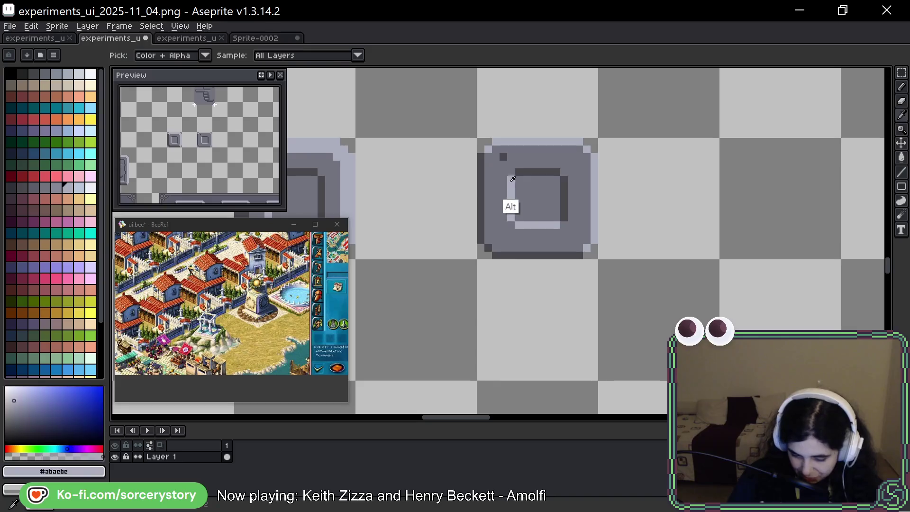
{"action": "left_click_drag", "start_coordinate": [495, 164], "coordinate": [496, 238]}
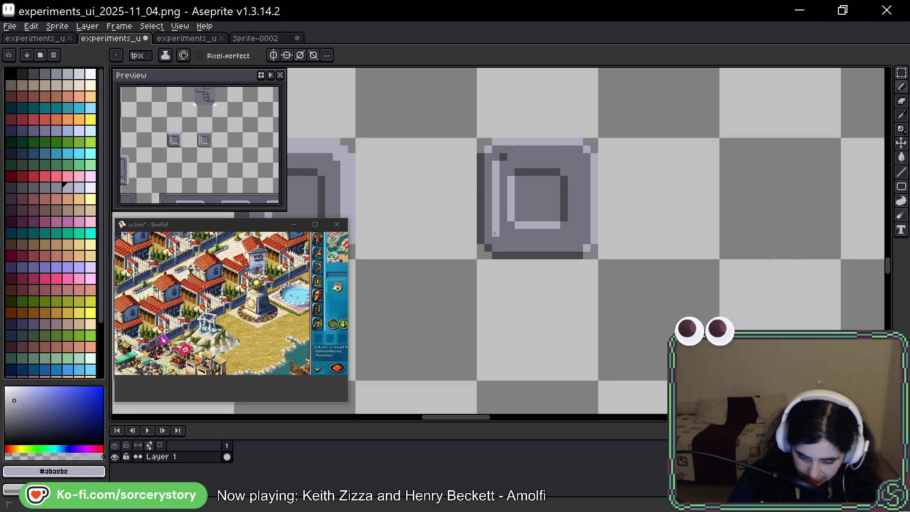
{"action": "left_click", "coordinate": [504, 256], "text": "alt"}
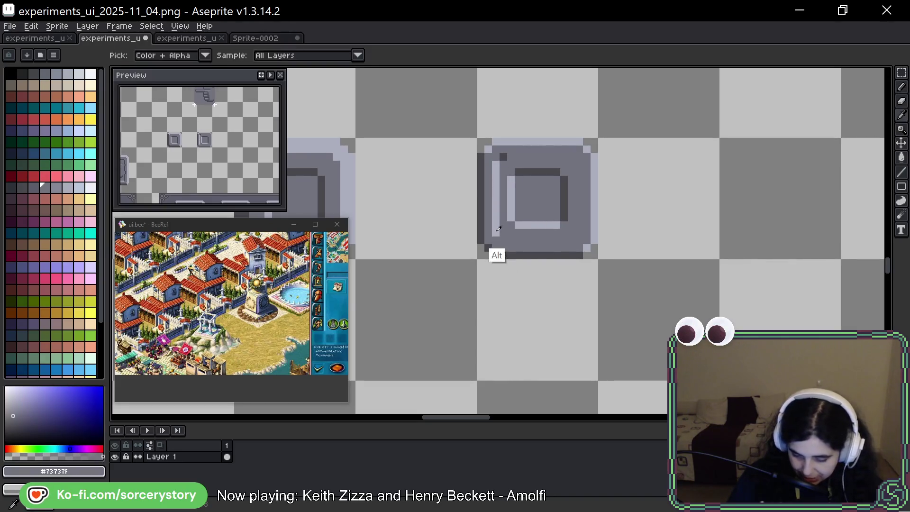
{"action": "left_click", "coordinate": [497, 240], "text": "alt"}
{"action": "left_click_drag", "start_coordinate": [508, 239], "coordinate": [571, 240]}
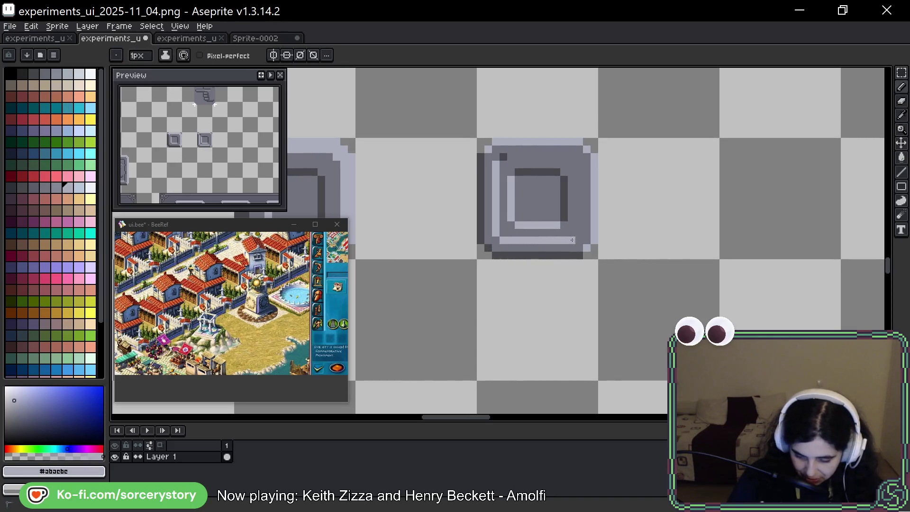
{"action": "left_click", "coordinate": [562, 238], "text": "alt"}
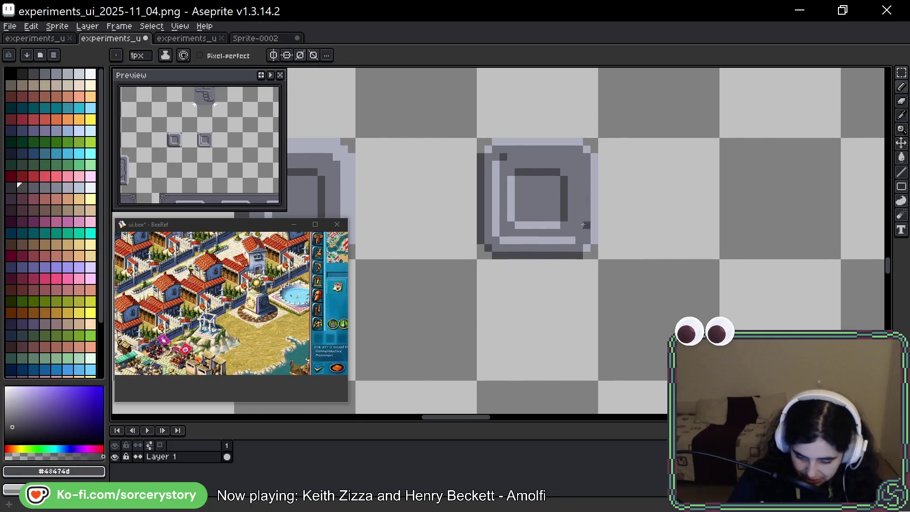
{"action": "mouse_move", "coordinate": [580, 232]}
{"action": "left_mouse_down"}
{"action": "mouse_move", "coordinate": [581, 169]}
{"action": "mouse_move", "coordinate": [505, 156]}
{"action": "mouse_move", "coordinate": [517, 173]}
{"action": "mouse_move", "coordinate": [540, 170]}
{"action": "mouse_move", "coordinate": [526, 183]}
{"action": "mouse_move", "coordinate": [519, 225]}
{"action": "mouse_move", "coordinate": [559, 224]}
{"action": "mouse_move", "coordinate": [569, 180]}
{"action": "left_mouse_up"}
{"action": "left_click", "coordinate": [569, 188], "text": "alt"}
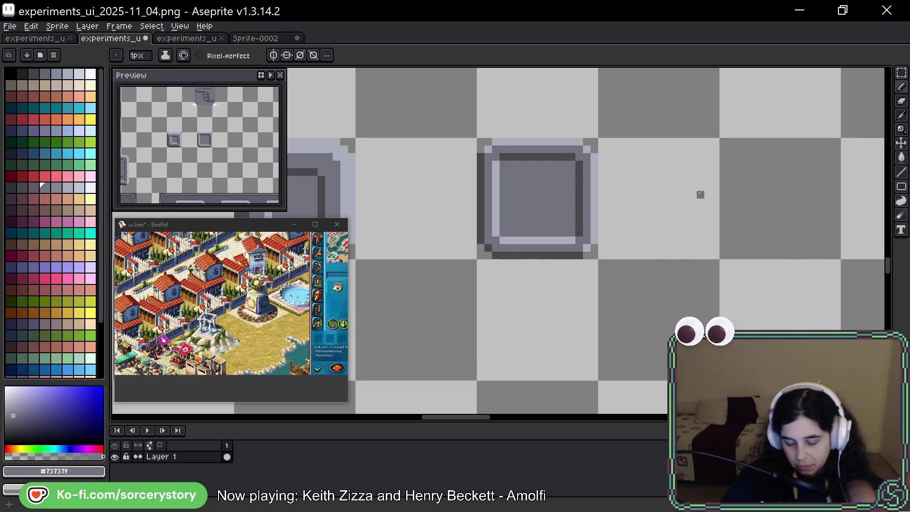
{"action": "scroll", "coordinate": [701, 194], "scroll_direction": "down", "scroll_amount": 5}
{"action": "left_click_drag", "start_coordinate": [769, 236], "coordinate": [635, 196]}
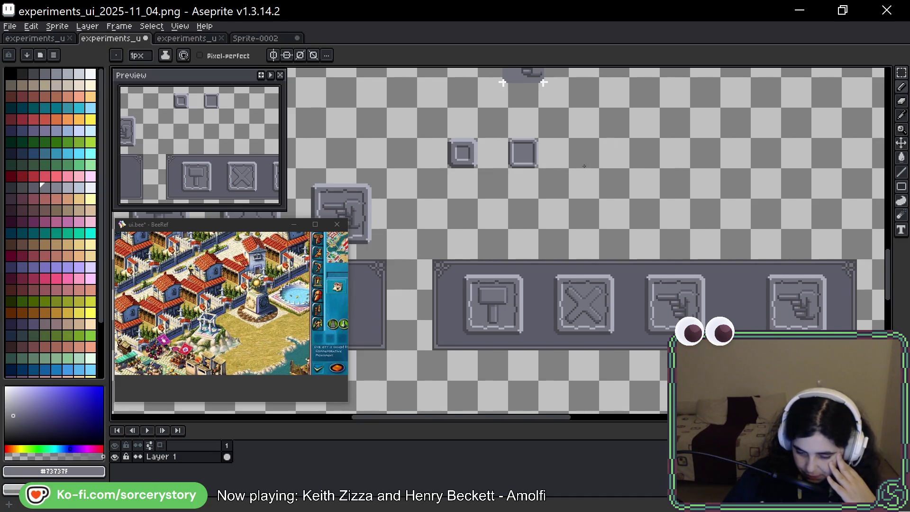
Copy the inverted square tile to its right and below it, then sample dark grey #43474d
{"action": "scroll", "coordinate": [584, 166], "scroll_direction": "right", "scroll_amount": 2}
{"action": "left_click", "coordinate": [901, 72]}
{"action": "scroll", "coordinate": [472, 167], "scroll_direction": "up", "scroll_amount": 4}
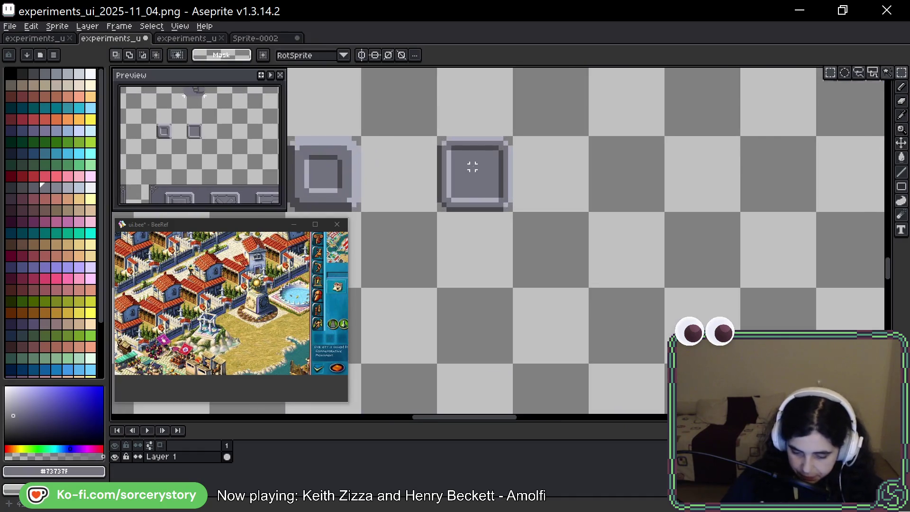
{"action": "left_click_drag", "start_coordinate": [437, 137], "coordinate": [512, 211]}
{"action": "mouse_move", "coordinate": [472, 167]}
{"action": "left_mouse_down"}
{"action": "mouse_move", "coordinate": [700, 167]}
{"action": "mouse_move", "coordinate": [715, 238]}
{"action": "mouse_move", "coordinate": [715, 315]}
{"action": "left_mouse_up"}
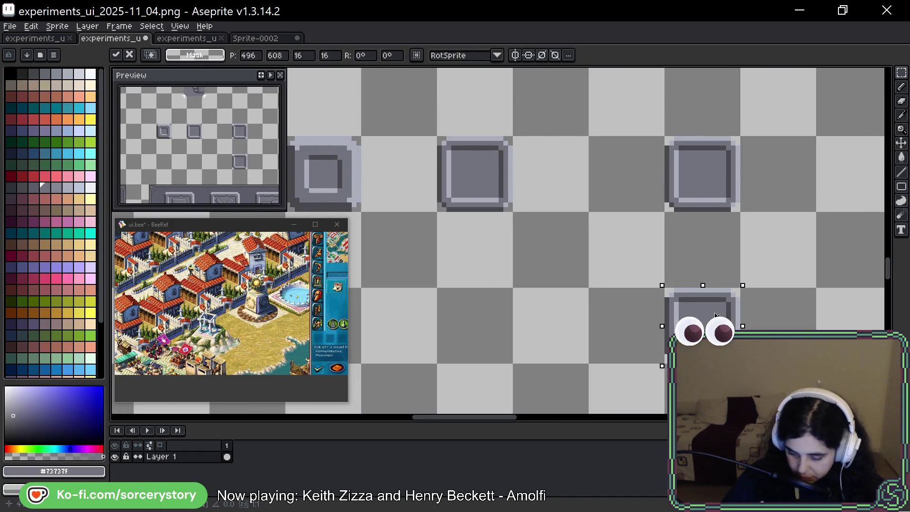
{"action": "left_click", "coordinate": [702, 240]}
{"action": "scroll", "coordinate": [532, 187], "scroll_direction": "right", "scroll_amount": 3}
{"action": "scroll", "coordinate": [522, 158], "scroll_direction": "up", "scroll_amount": 1}
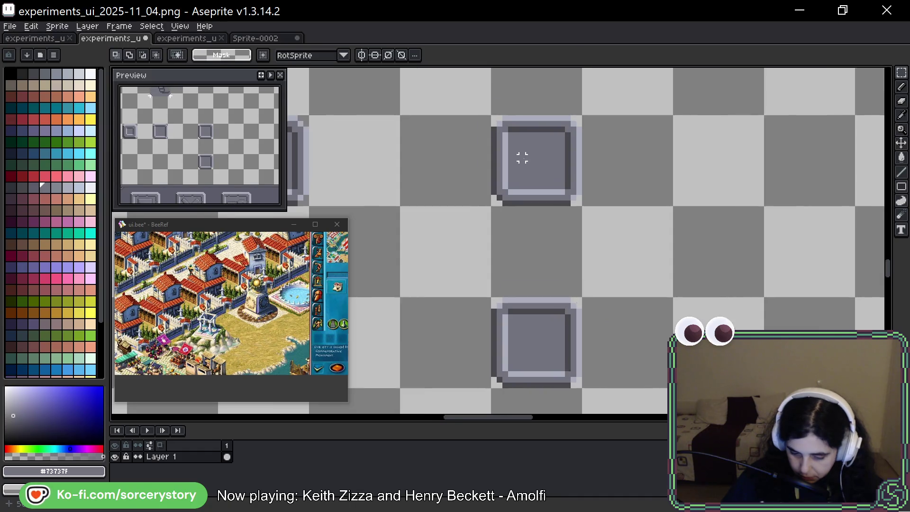
{"action": "scroll", "coordinate": [522, 157], "scroll_direction": "up", "scroll_amount": 3}
{"action": "left_click", "coordinate": [611, 155], "text": "alt"}
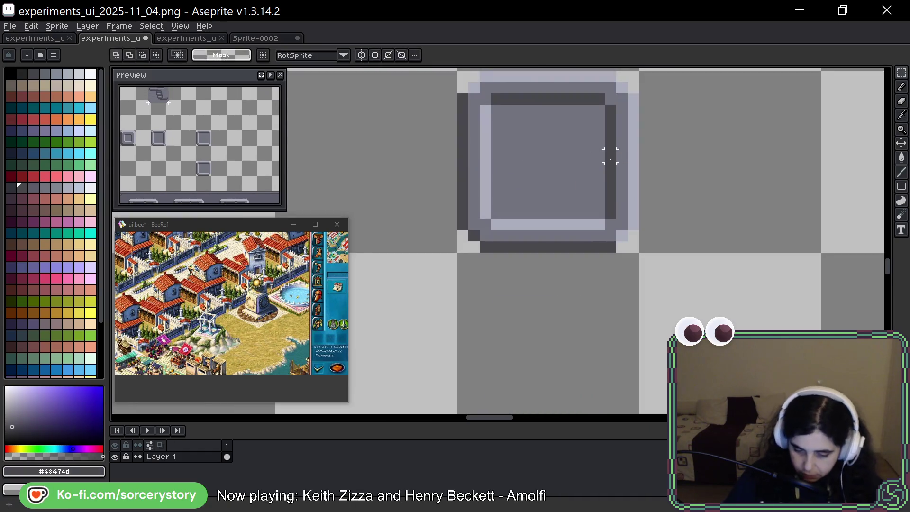
Draw a dark #43474d upward triangle outline inside the copied square
{"action": "key", "text": "b"}
{"action": "mouse_move", "coordinate": [544, 119]}
{"action": "left_mouse_down"}
{"action": "mouse_move", "coordinate": [564, 123]}
{"action": "mouse_move", "coordinate": [585, 187]}
{"action": "mouse_move", "coordinate": [519, 202]}
{"action": "left_mouse_up"}
{"action": "left_click_drag", "start_coordinate": [531, 133], "coordinate": [508, 189]}
{"action": "left_click", "coordinate": [510, 199]}
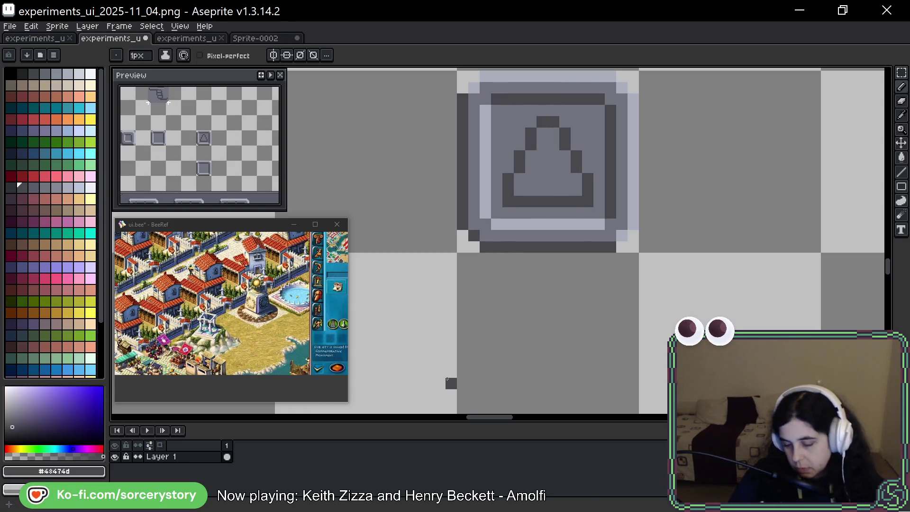
Paint a light lavender highlight down the triangle's right edge and darken two pixels
{"action": "left_click", "coordinate": [631, 133], "text": "alt"}
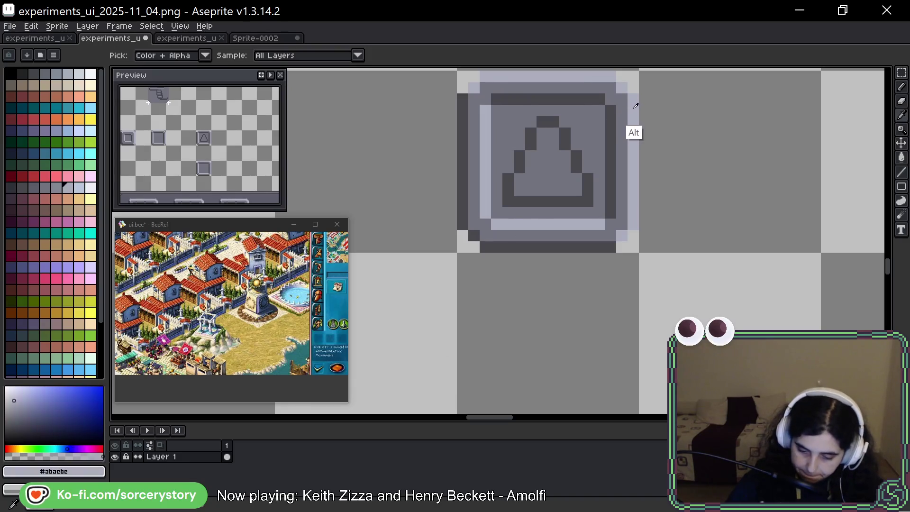
{"action": "left_click_drag", "start_coordinate": [547, 134], "coordinate": [568, 169]}
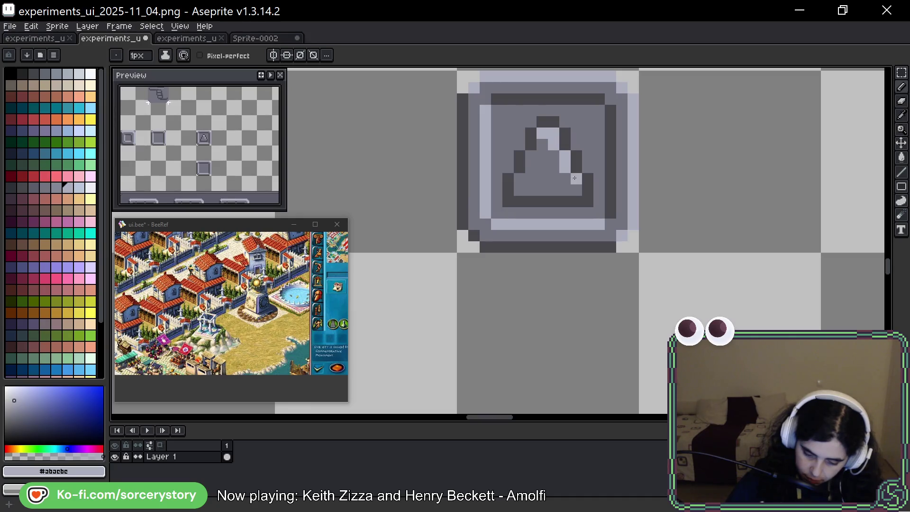
{"action": "key", "text": "i"}
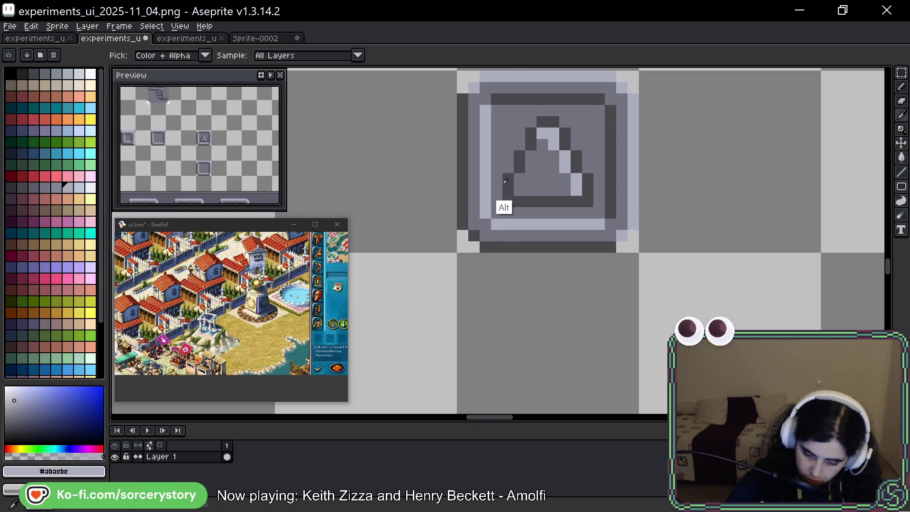
{"action": "key", "text": "alt"}
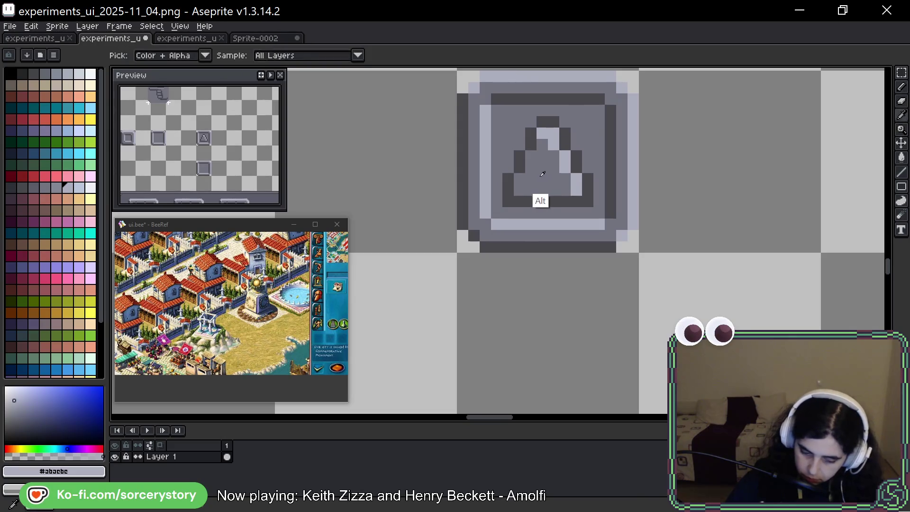
{"action": "left_click", "coordinate": [543, 175], "text": "alt"}
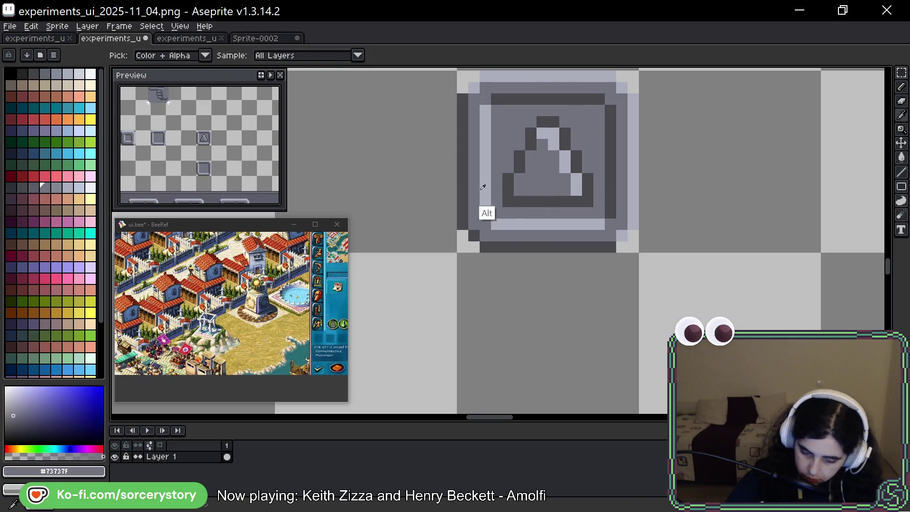
{"action": "left_click", "coordinate": [22, 188]}
{"action": "left_click", "coordinate": [563, 164]}
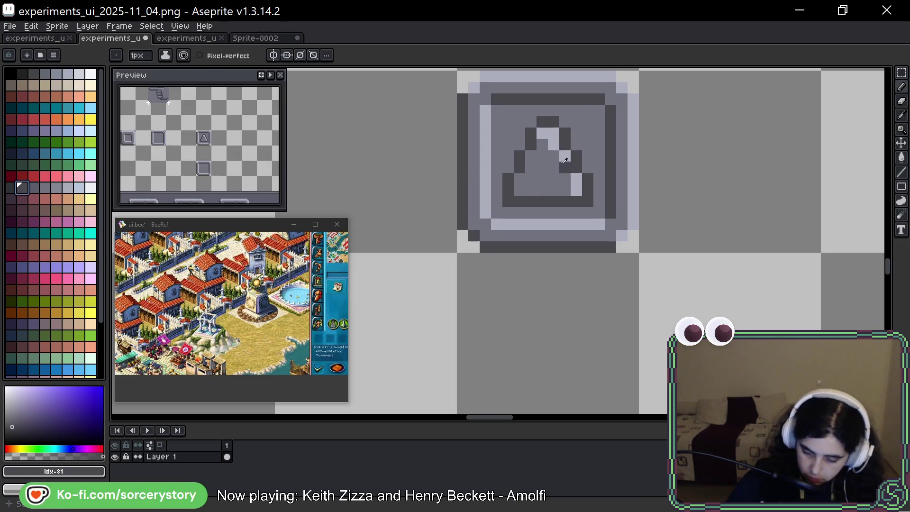
{"action": "left_click", "coordinate": [565, 156], "text": "alt"}
Repaint the triangle's right-edge highlights in grey #848795 sampled from the hand icon
{"action": "scroll", "coordinate": [540, 233], "scroll_direction": "down", "scroll_amount": 4}
{"action": "left_click_drag", "start_coordinate": [474, 271], "coordinate": [510, 267]}
{"action": "scroll", "coordinate": [510, 267], "scroll_direction": "down", "scroll_amount": 1}
{"action": "scroll", "coordinate": [450, 229], "scroll_direction": "up", "scroll_amount": 1}
{"action": "left_click", "coordinate": [449, 230], "text": "alt"}
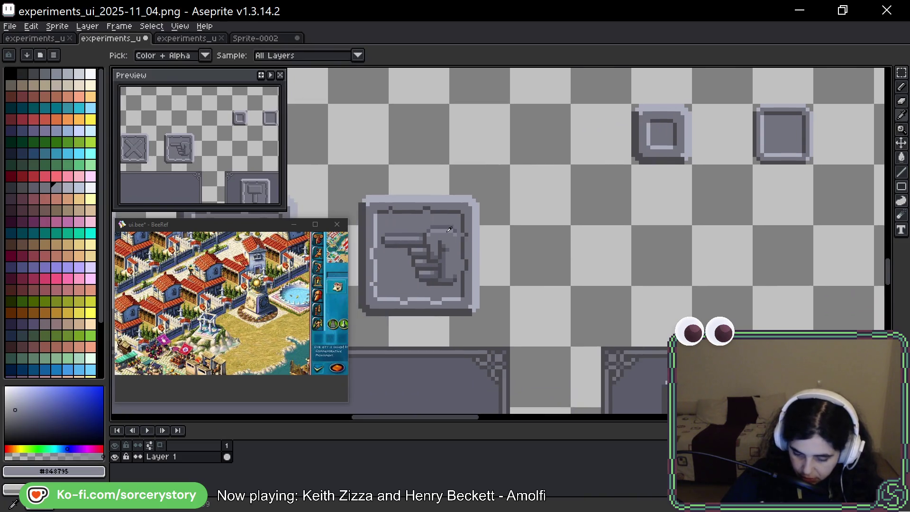
{"action": "scroll", "coordinate": [576, 168], "scroll_direction": "down", "scroll_amount": 5}
{"action": "scroll", "coordinate": [576, 168], "scroll_direction": "up", "scroll_amount": 3}
{"action": "mouse_move", "coordinate": [576, 168]}
{"action": "left_mouse_down"}
{"action": "mouse_move", "coordinate": [584, 142]}
{"action": "mouse_move", "coordinate": [628, 202]}
{"action": "left_mouse_up"}
{"action": "left_click", "coordinate": [631, 217]}
Darken pixels along the triangle's base, left side and top with a darker grey
{"action": "left_click", "coordinate": [598, 220], "text": "alt"}
{"action": "left_click", "coordinate": [38, 186]}
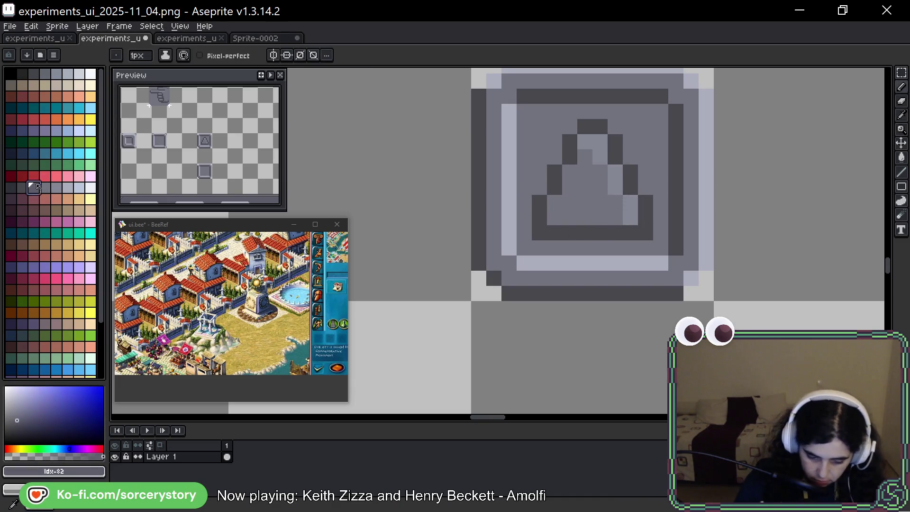
{"action": "left_click", "coordinate": [555, 203]}
{"action": "left_click", "coordinate": [555, 217]}
{"action": "left_click", "coordinate": [570, 218]}
{"action": "left_click", "coordinate": [608, 218]}
{"action": "left_click", "coordinate": [570, 187]}
{"action": "left_click", "coordinate": [570, 172]}
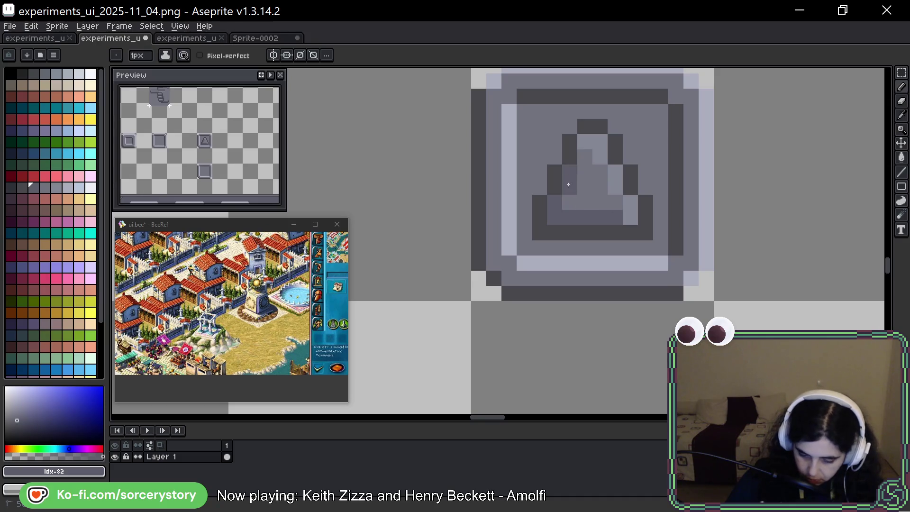
{"action": "left_click", "coordinate": [585, 157]}
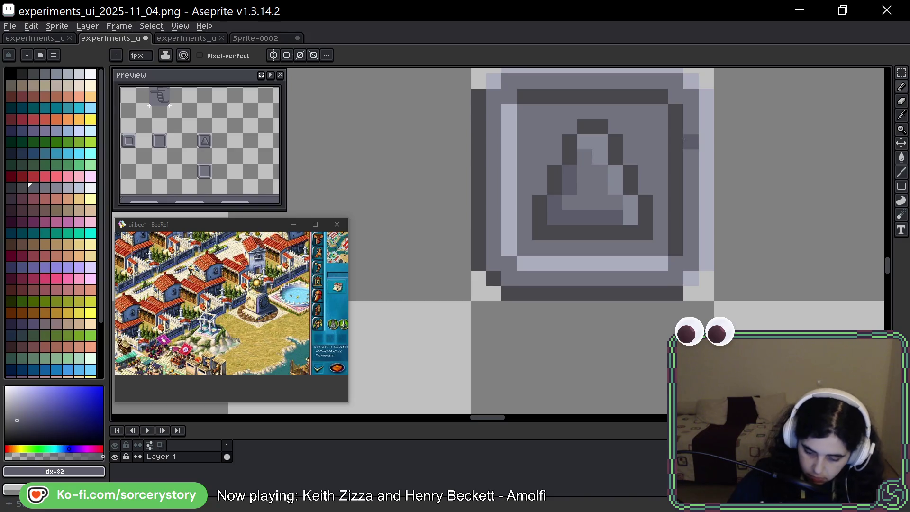
{"action": "scroll", "coordinate": [684, 138], "scroll_direction": "down", "scroll_amount": 8}
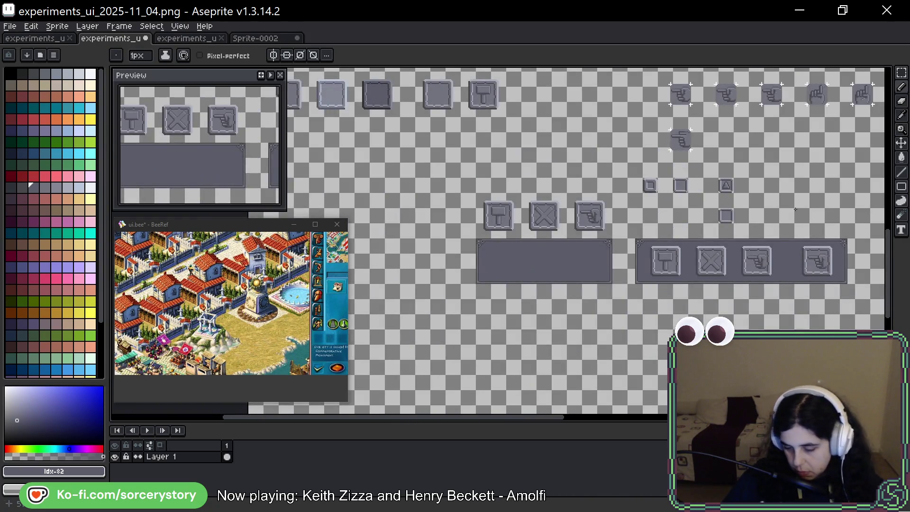
Select the up-arrow tile and place a 180° rotated copy pointing down beside the empty tile
{"action": "mouse_move", "coordinate": [795, 209]}
{"action": "left_mouse_down"}
{"action": "mouse_move", "coordinate": [696, 193]}
{"action": "mouse_move", "coordinate": [675, 208]}
{"action": "mouse_move", "coordinate": [625, 192]}
{"action": "left_mouse_up"}
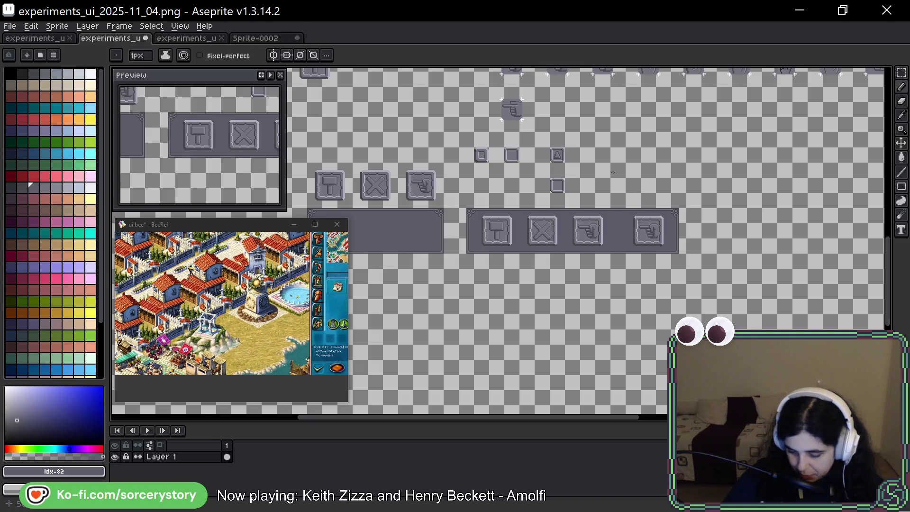
{"action": "scroll", "coordinate": [577, 155], "scroll_direction": "up", "scroll_amount": 6}
{"action": "key", "text": "m"}
{"action": "mouse_move", "coordinate": [474, 143]}
{"action": "left_mouse_down"}
{"action": "mouse_move", "coordinate": [445, 144]}
{"action": "mouse_move", "coordinate": [536, 326]}
{"action": "left_mouse_up"}
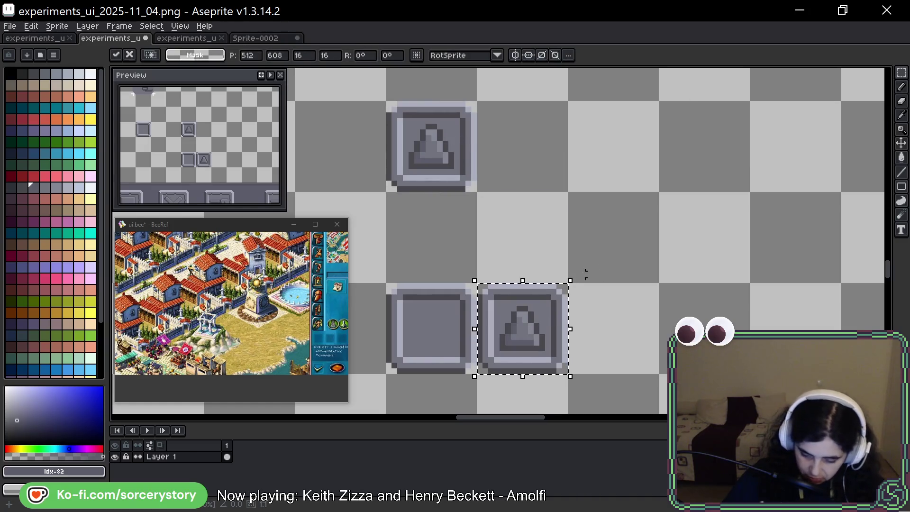
{"action": "left_click_drag", "start_coordinate": [578, 273], "coordinate": [474, 381]}
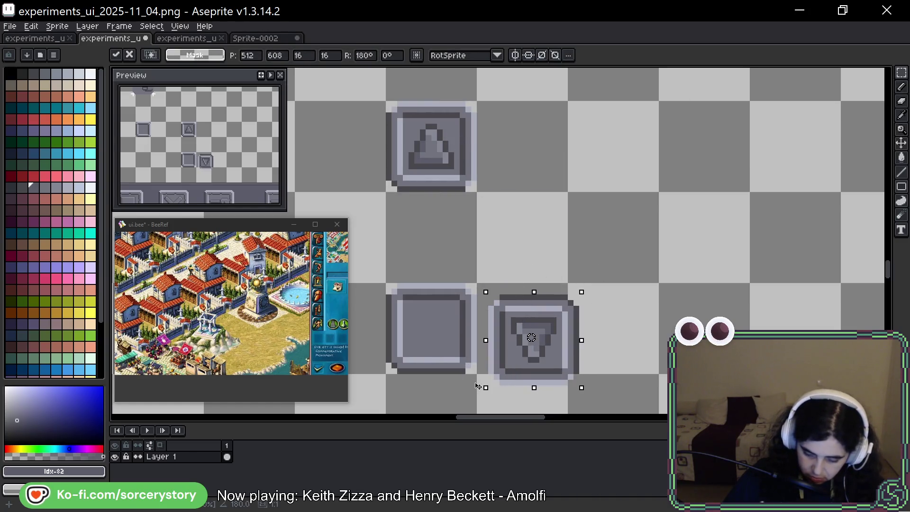
{"action": "left_click_drag", "start_coordinate": [507, 334], "coordinate": [495, 323]}
{"action": "key", "text": "Return"}
Move the down-pointing triangle into the empty square tile and erase the leftover tile
{"action": "left_click_drag", "start_coordinate": [436, 308], "coordinate": [441, 313]}
{"action": "left_click", "coordinate": [513, 302]}
{"action": "scroll", "coordinate": [514, 302], "scroll_direction": "up", "scroll_amount": 3}
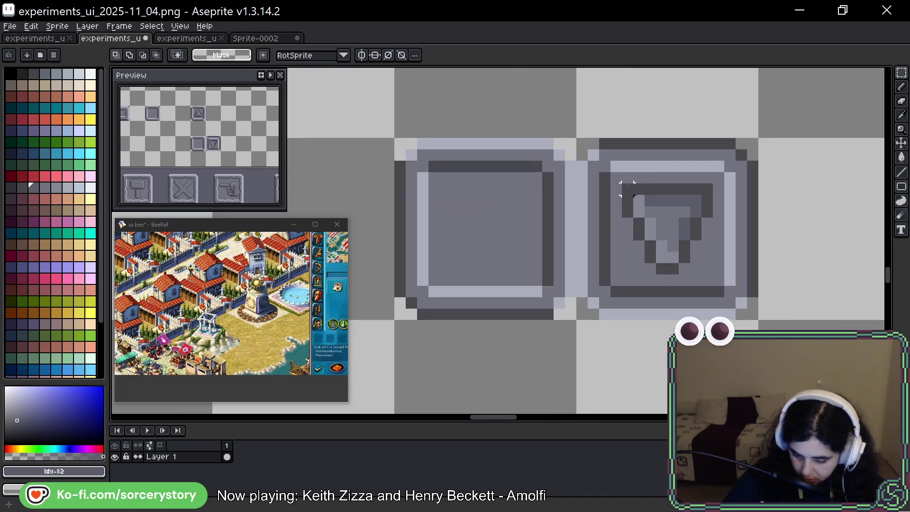
{"action": "mouse_move", "coordinate": [616, 176]}
{"action": "left_mouse_down"}
{"action": "mouse_move", "coordinate": [701, 281]}
{"action": "mouse_move", "coordinate": [724, 290]}
{"action": "left_mouse_up"}
{"action": "left_click_drag", "start_coordinate": [695, 237], "coordinate": [512, 237]}
{"action": "key", "text": "Return"}
{"action": "left_click_drag", "start_coordinate": [613, 150], "coordinate": [758, 319]}
{"action": "key", "text": "Delete"}
{"action": "scroll", "coordinate": [646, 199], "scroll_direction": "down", "scroll_amount": 4}
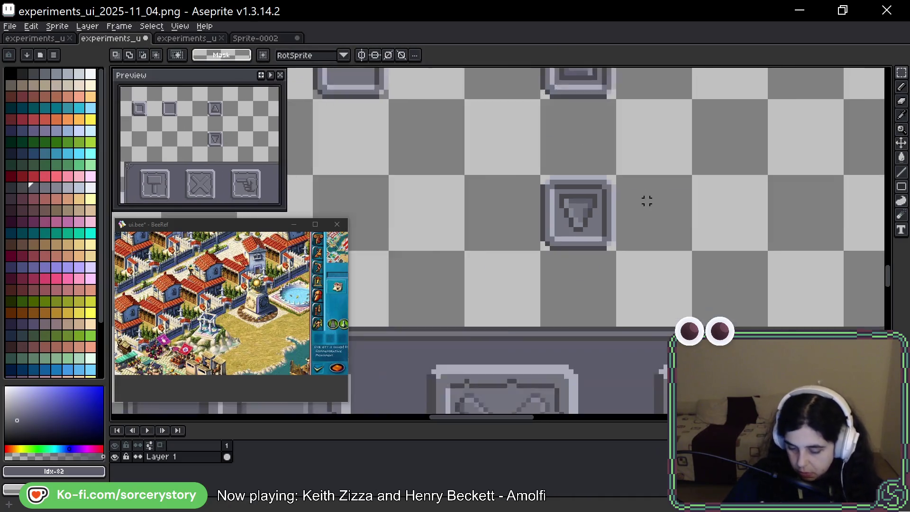
{"action": "scroll", "coordinate": [557, 223], "scroll_direction": "up", "scroll_amount": 3}
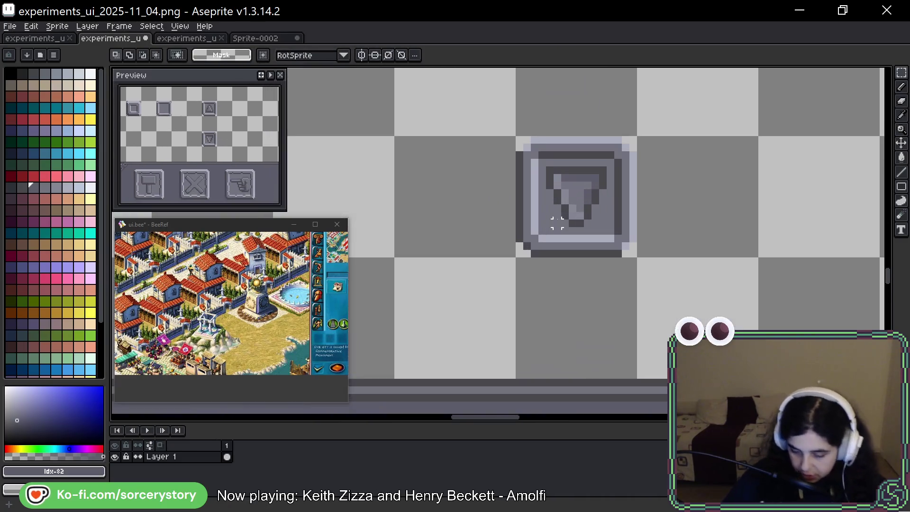
Paint trial light-blue pixels along the down triangle's edge with the Pencil
{"action": "key", "text": "b"}
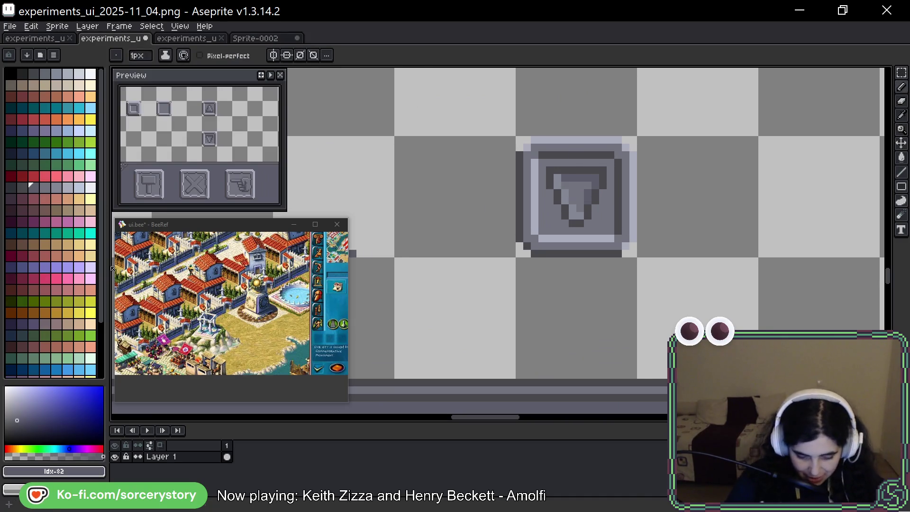
{"action": "left_click", "coordinate": [91, 108]}
{"action": "left_click", "coordinate": [558, 183]}
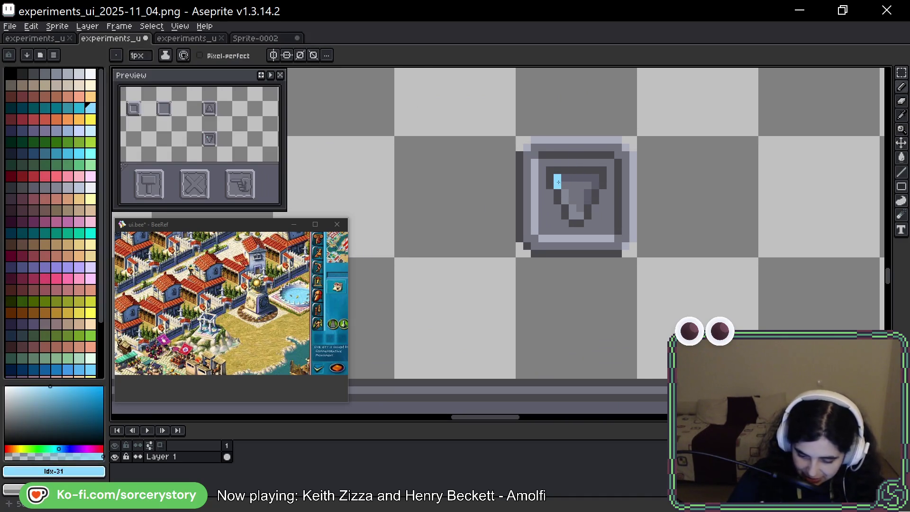
{"action": "left_click_drag", "start_coordinate": [572, 210], "coordinate": [580, 215]}
Repaint the down triangle's left edge in dark grey #5b5c69, covering the light-blue pixels
{"action": "left_click_drag", "start_coordinate": [587, 180], "coordinate": [504, 334]}
{"action": "left_click", "coordinate": [503, 335], "text": "alt"}
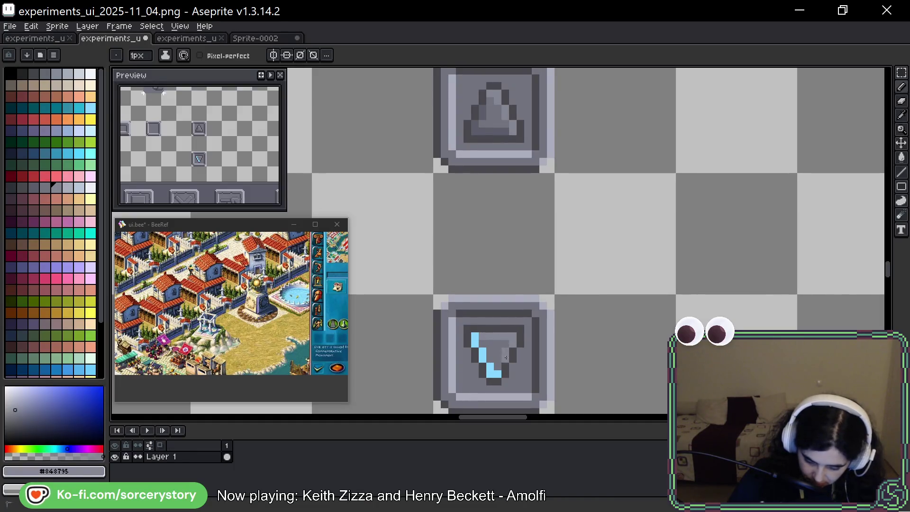
{"action": "left_click", "coordinate": [491, 161], "text": "alt"}
{"action": "left_click", "coordinate": [475, 344]}
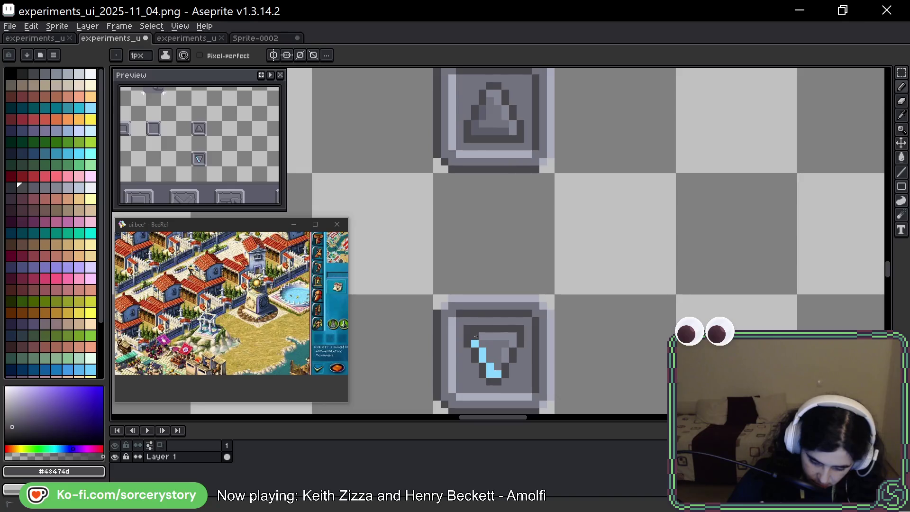
{"action": "key", "text": "ctrl+z"}
{"action": "left_click", "coordinate": [496, 351], "text": "alt"}
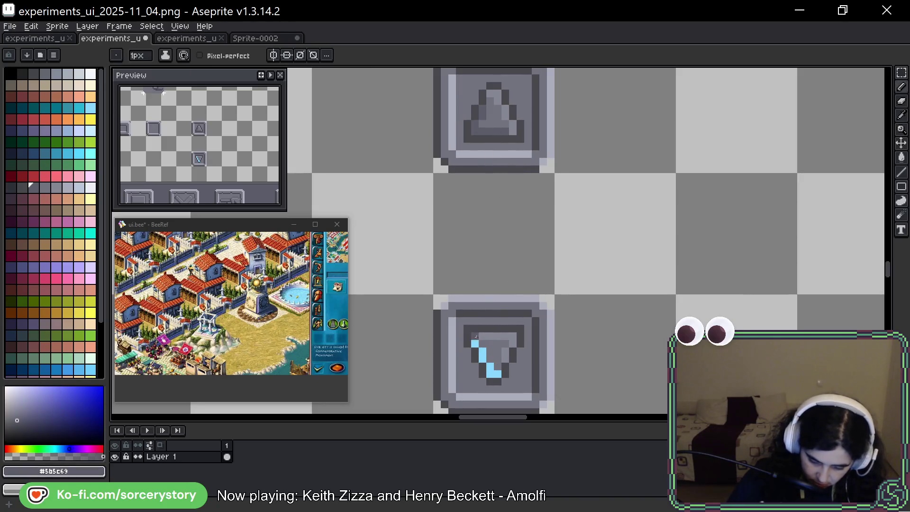
{"action": "left_click_drag", "start_coordinate": [490, 374], "coordinate": [499, 374]}
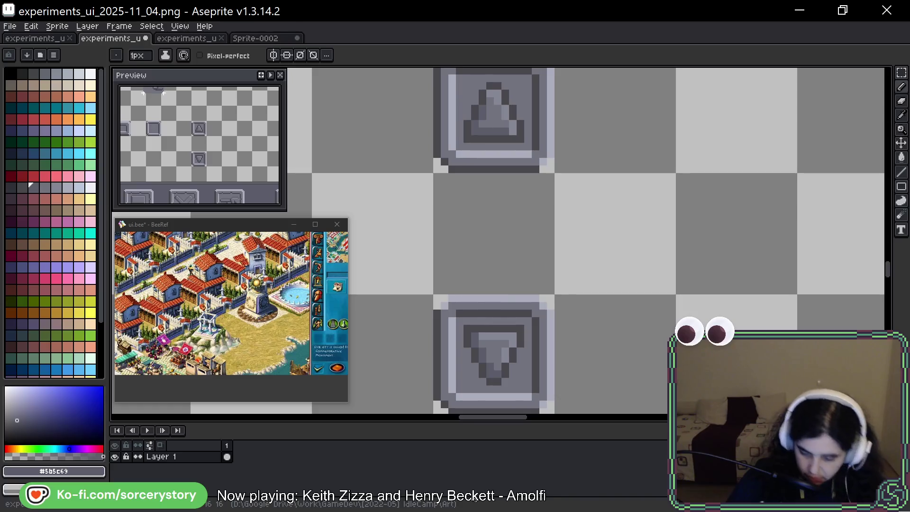
{"action": "scroll", "coordinate": [544, 247], "scroll_direction": "down", "scroll_amount": 1}
{"action": "scroll", "coordinate": [544, 246], "scroll_direction": "down", "scroll_amount": 2}
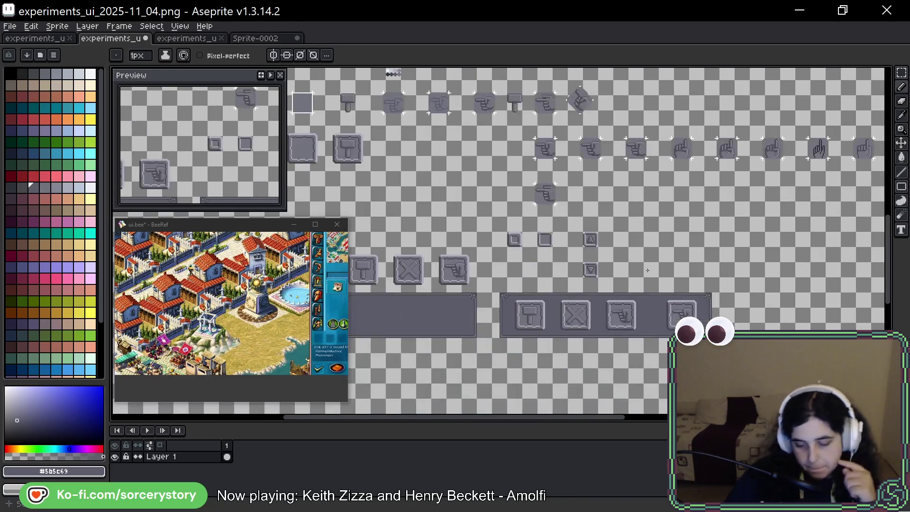
{"action": "left_click_drag", "start_coordinate": [645, 289], "coordinate": [640, 271]}
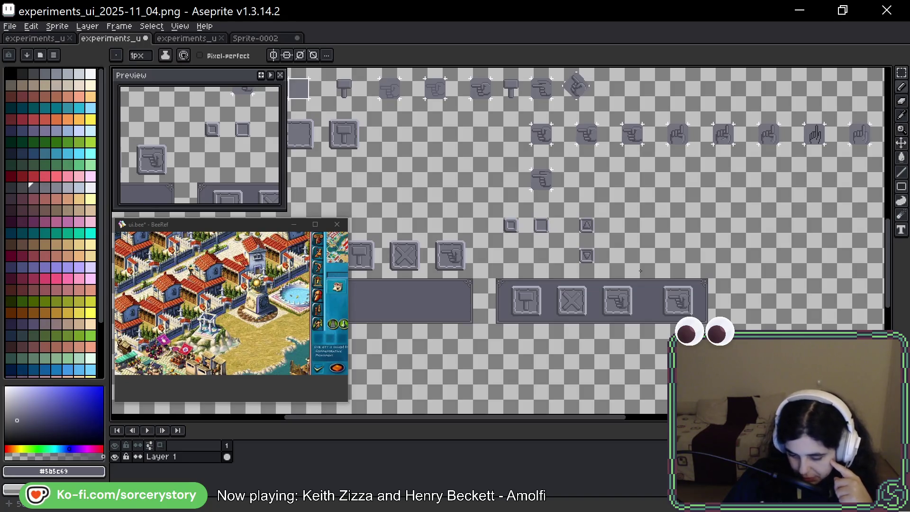
{"action": "scroll", "coordinate": [641, 271], "scroll_direction": "up", "scroll_amount": 4}
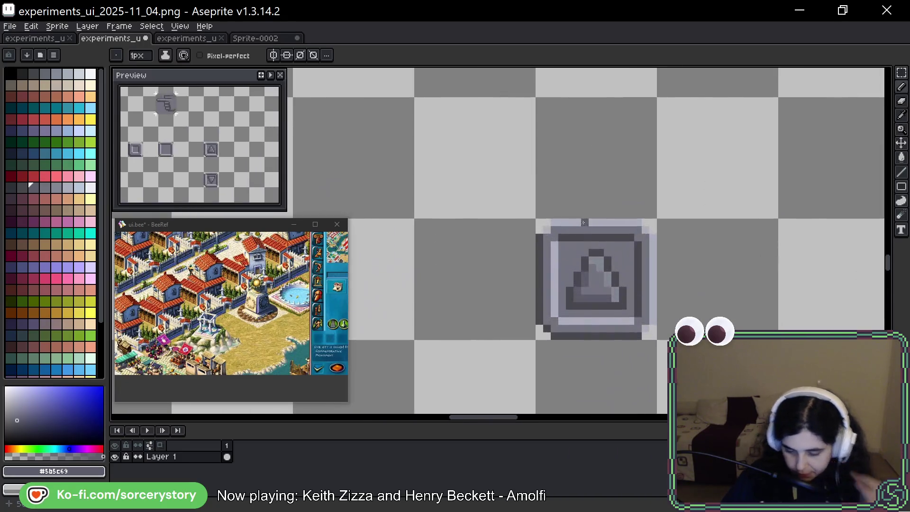
Duplicate the column of arrow tiles two tiles to the right
{"action": "left_click", "coordinate": [901, 73]}
{"action": "left_click_drag", "start_coordinate": [350, 68], "coordinate": [470, 413]}
{"action": "left_click_drag", "start_coordinate": [423, 183], "coordinate": [638, 185], "text": "ctrl"}
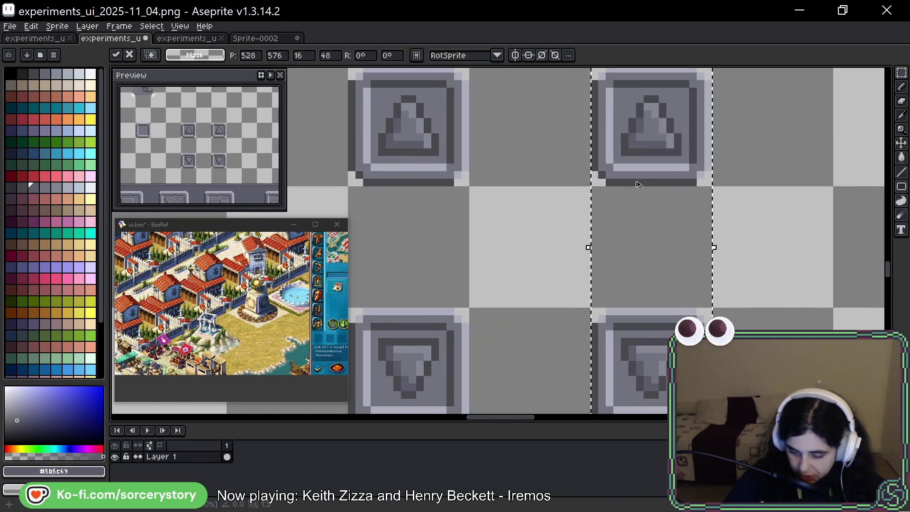
{"action": "left_click", "coordinate": [731, 175]}
{"action": "left_click_drag", "start_coordinate": [738, 166], "coordinate": [545, 223]}
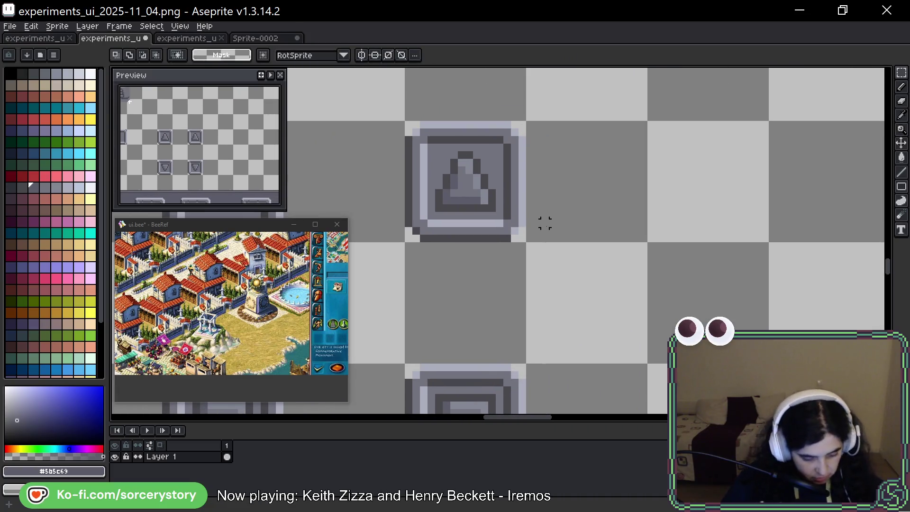
Eyedrop the down-arrow tile's shades until the foreground colour is #43474d
{"action": "key", "text": "b"}
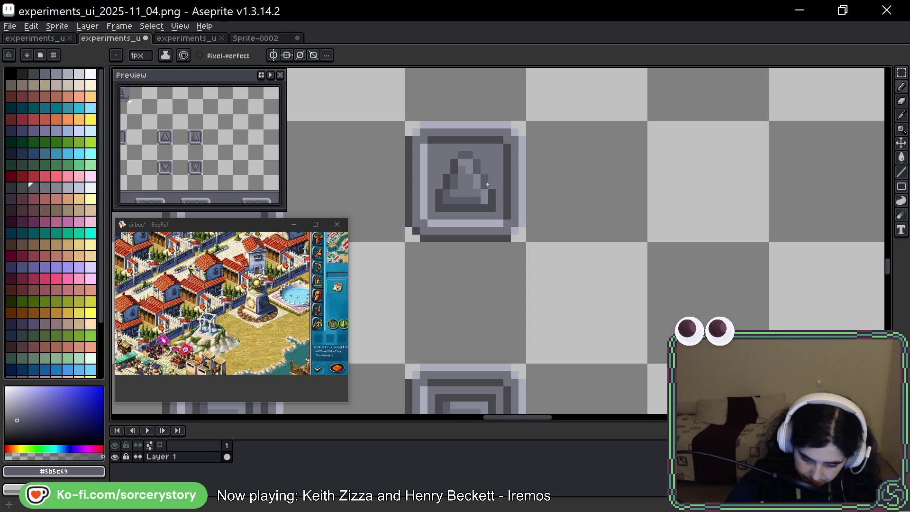
{"action": "key", "text": "space"}
{"action": "mouse_move", "coordinate": [394, 321]}
{"action": "left_mouse_down"}
{"action": "mouse_move", "coordinate": [592, 232]}
{"action": "mouse_move", "coordinate": [608, 263]}
{"action": "mouse_move", "coordinate": [611, 253]}
{"action": "left_mouse_up"}
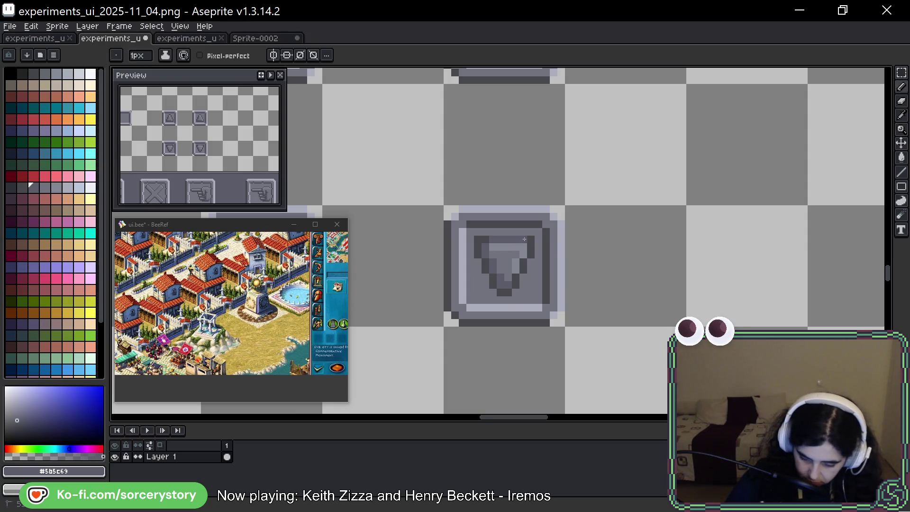
{"action": "key", "text": "space"}
{"action": "key", "text": "space"}
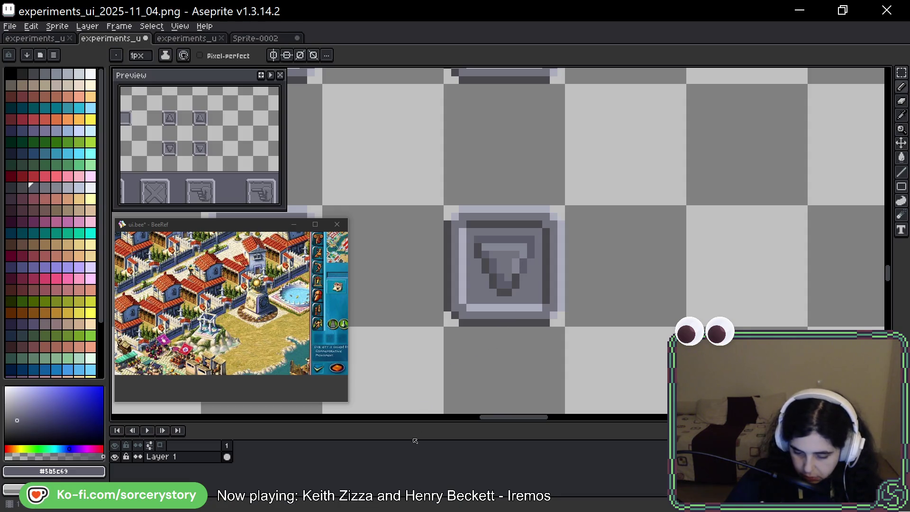
{"action": "key", "text": "alt"}
{"action": "left_click", "coordinate": [513, 260], "text": "alt"}
{"action": "left_click", "coordinate": [526, 267], "text": "alt"}
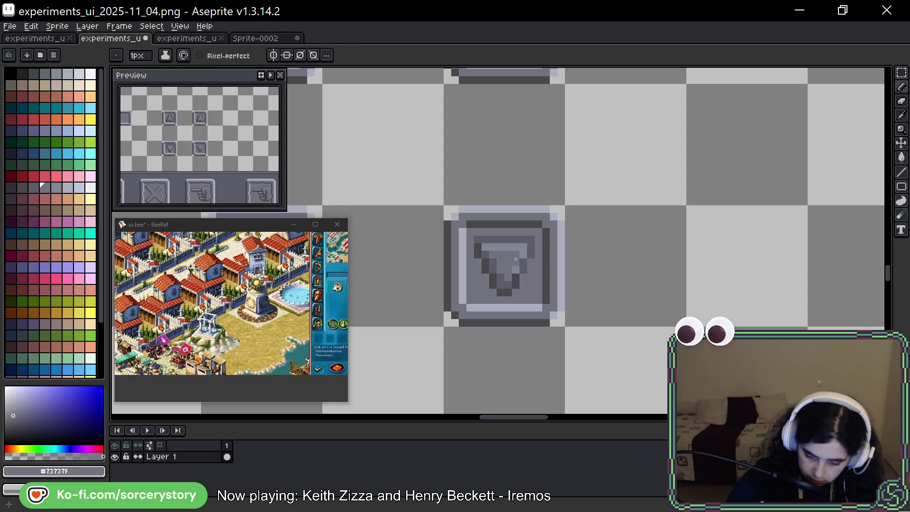
{"action": "left_click", "coordinate": [514, 277], "text": "alt"}
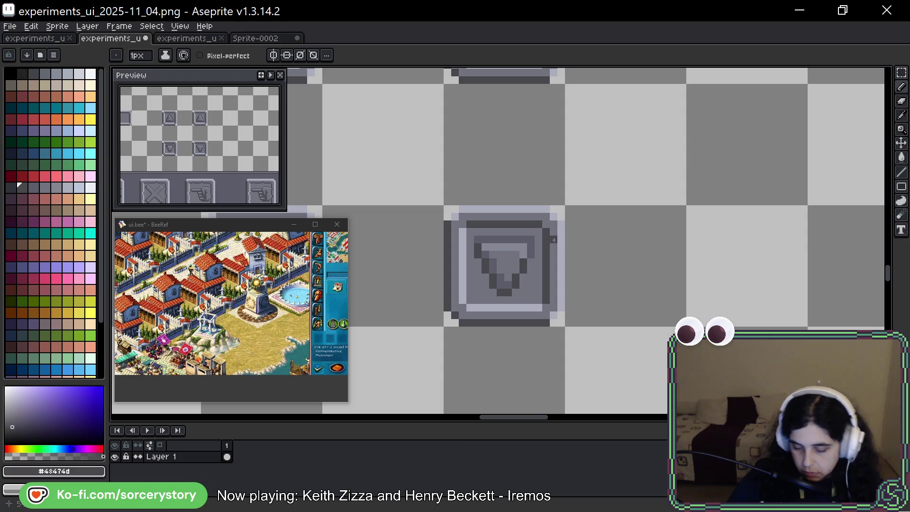
{"action": "scroll", "coordinate": [554, 236], "scroll_direction": "down", "scroll_amount": 2}
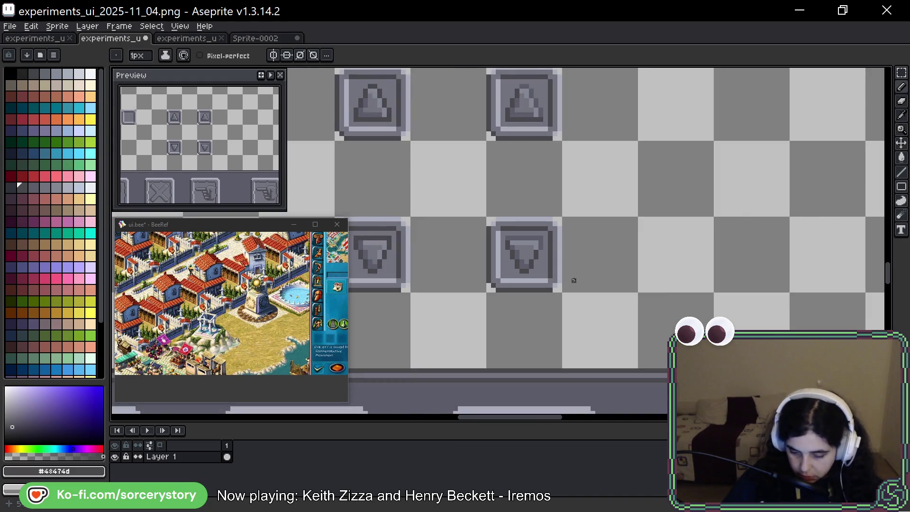
Sample the up-arrow tile's mid grey #73737f as the drawing colour
{"action": "left_click_drag", "start_coordinate": [527, 123], "coordinate": [522, 162]}
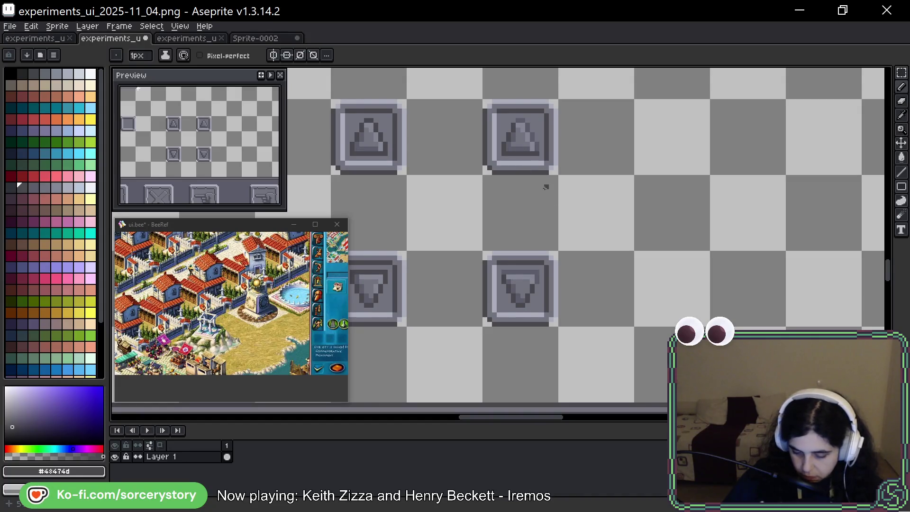
{"action": "scroll", "coordinate": [534, 149], "scroll_direction": "up", "scroll_amount": 3}
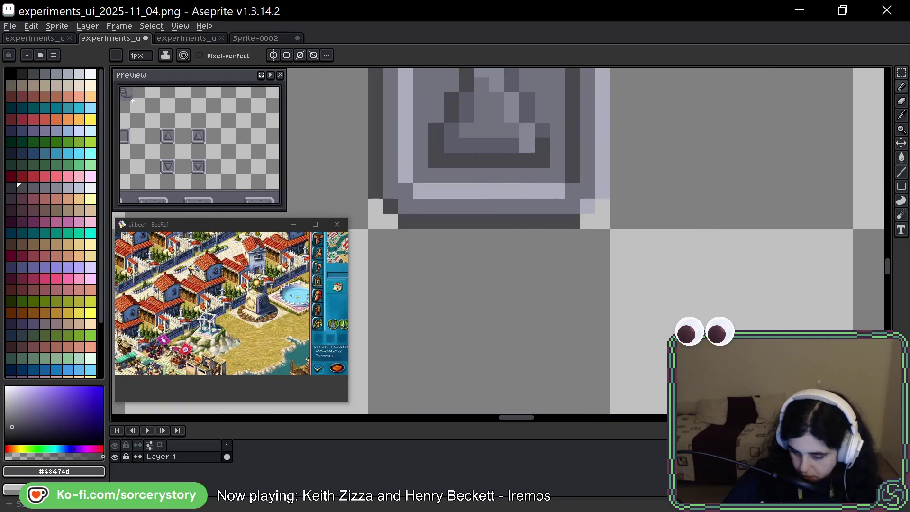
{"action": "key", "text": "i"}
{"action": "left_click", "coordinate": [519, 142]}
{"action": "key", "text": "b"}
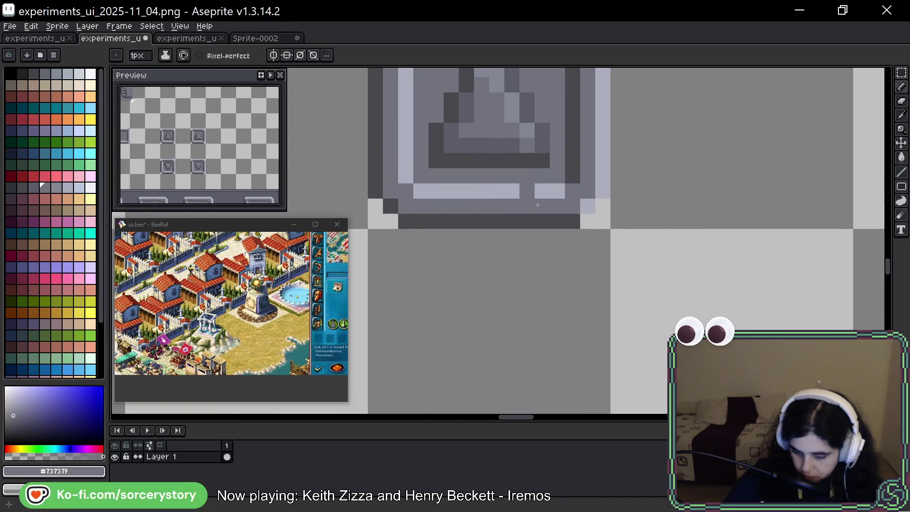
Zoom and pan out to review the whole sprite sheet
{"action": "scroll", "coordinate": [526, 161], "scroll_direction": "down", "scroll_amount": 2}
{"action": "scroll", "coordinate": [508, 311], "scroll_direction": "up", "scroll_amount": 1}
{"action": "scroll", "coordinate": [508, 311], "scroll_direction": "up", "scroll_amount": 1}
{"action": "scroll", "coordinate": [631, 316], "scroll_direction": "down", "scroll_amount": 1}
{"action": "scroll", "coordinate": [623, 248], "scroll_direction": "down", "scroll_amount": 2}
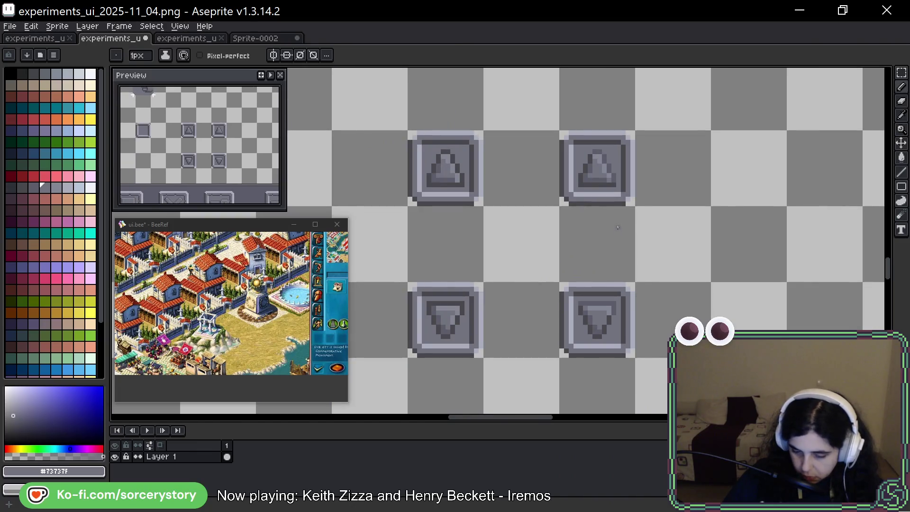
{"action": "left_click_drag", "start_coordinate": [618, 228], "coordinate": [595, 271]}
{"action": "scroll", "coordinate": [568, 199], "scroll_direction": "up", "scroll_amount": 4}
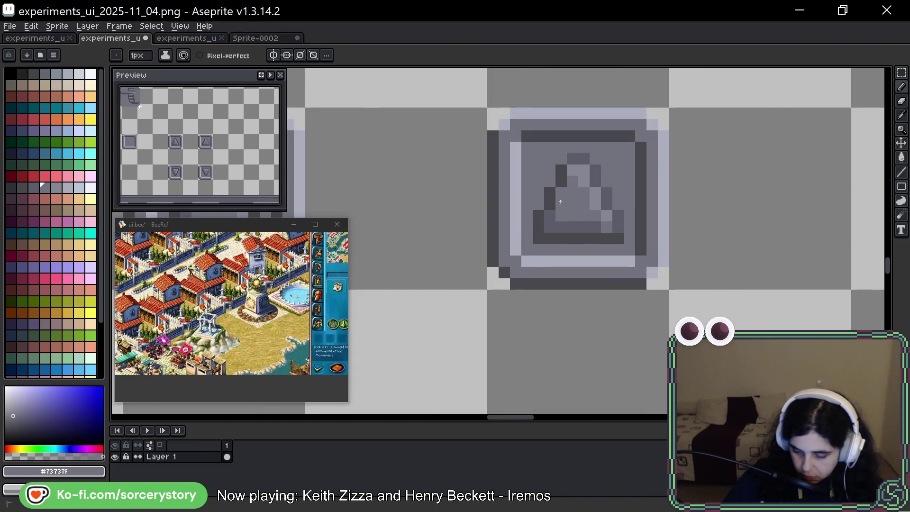
{"action": "scroll", "coordinate": [640, 239], "scroll_direction": "down", "scroll_amount": 4}
{"action": "scroll", "coordinate": [636, 229], "scroll_direction": "down", "scroll_amount": 1}
{"action": "scroll", "coordinate": [571, 252], "scroll_direction": "down", "scroll_amount": 4}
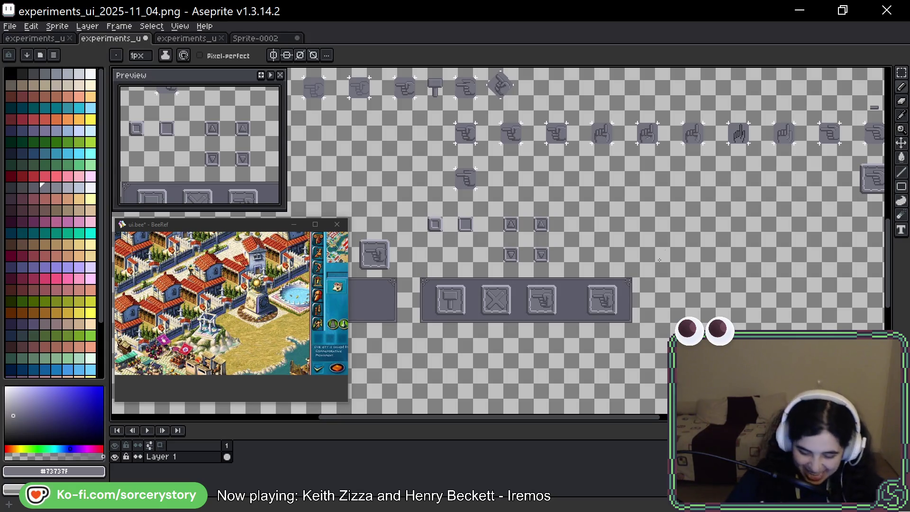
{"action": "scroll", "coordinate": [711, 263], "scroll_direction": "down", "scroll_amount": 3}
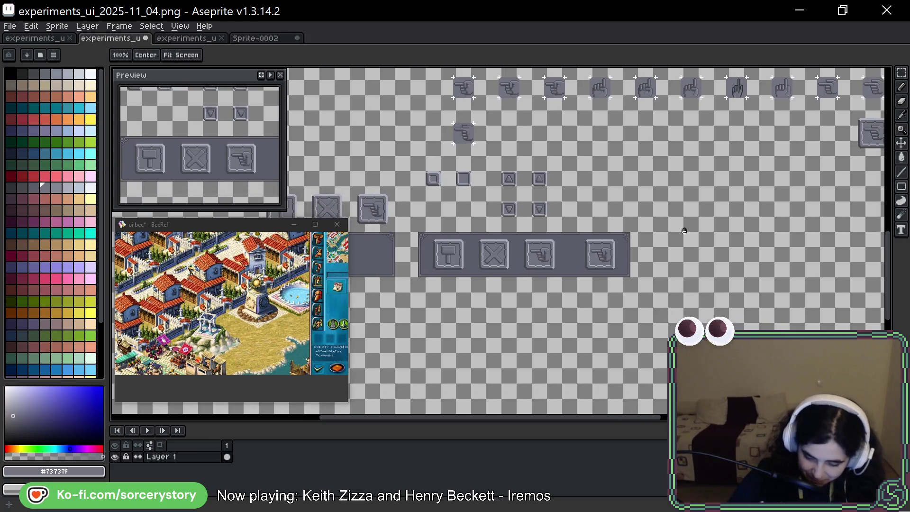
Stretch a strip of empty stone panel right over the second hand button
{"action": "scroll", "coordinate": [564, 214], "scroll_direction": "up", "scroll_amount": 2}
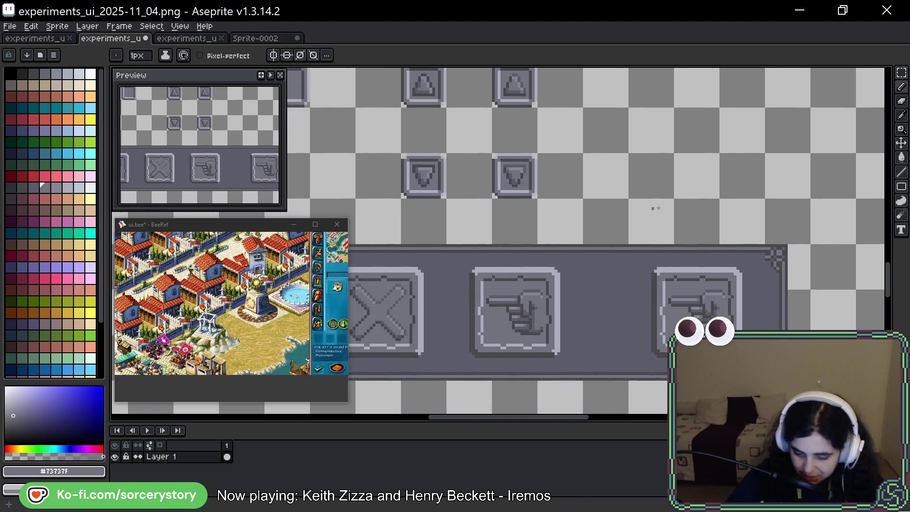
{"action": "left_click", "coordinate": [900, 74]}
{"action": "scroll", "coordinate": [600, 177], "scroll_direction": "up", "scroll_amount": 1}
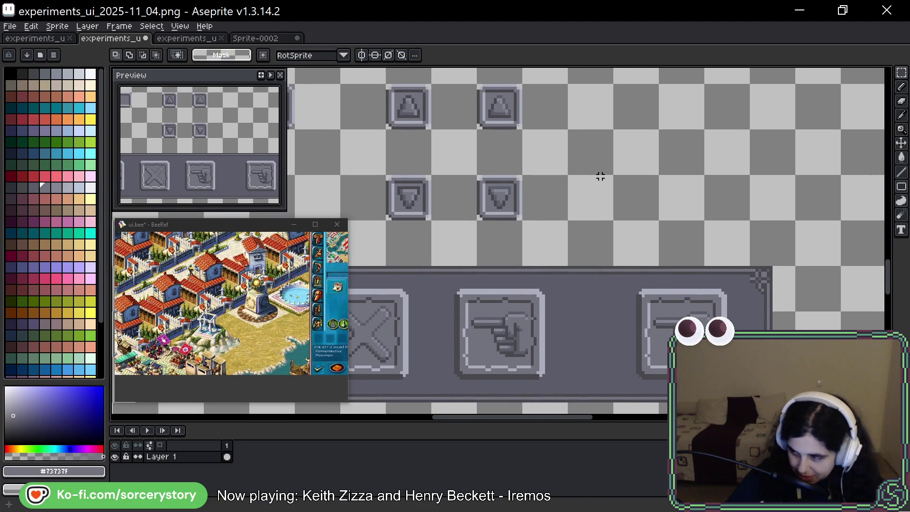
{"action": "scroll", "coordinate": [598, 190], "scroll_direction": "down", "scroll_amount": 1}
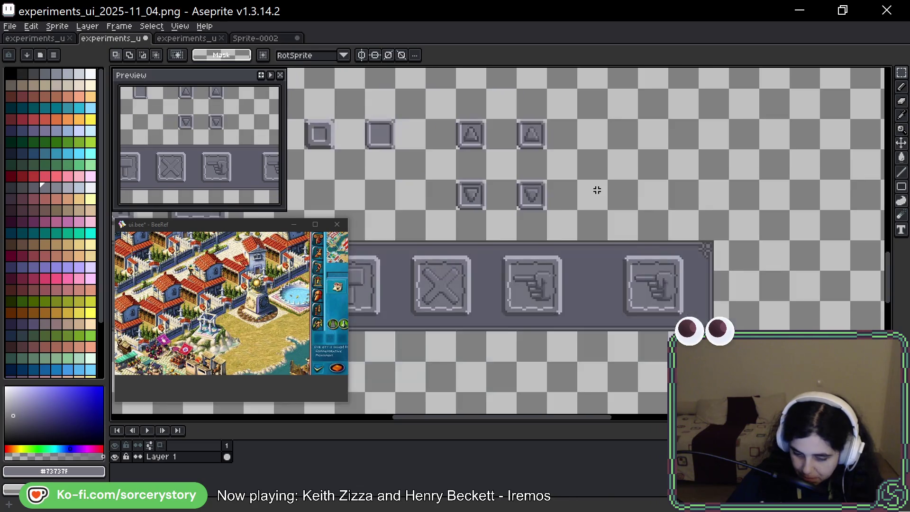
{"action": "left_click_drag", "start_coordinate": [635, 262], "coordinate": [558, 225]}
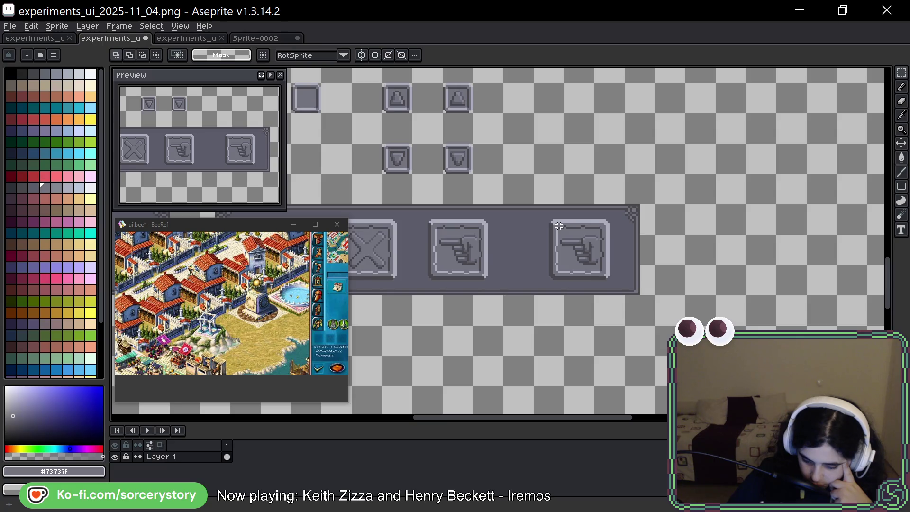
{"action": "left_click_drag", "start_coordinate": [564, 205], "coordinate": [553, 210]}
{"action": "mouse_move", "coordinate": [490, 207]}
{"action": "left_mouse_down"}
{"action": "mouse_move", "coordinate": [524, 264]}
{"action": "mouse_move", "coordinate": [525, 300]}
{"action": "left_mouse_up"}
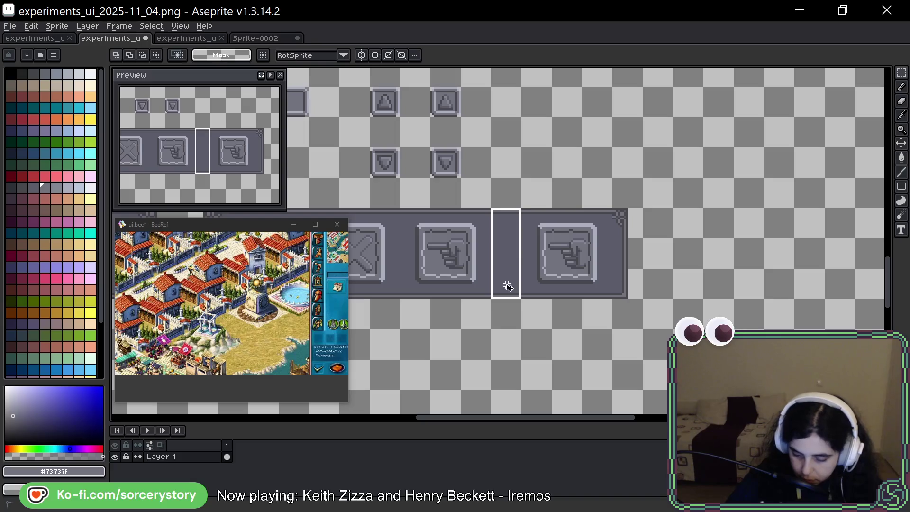
{"action": "left_click_drag", "start_coordinate": [524, 254], "coordinate": [604, 263]}
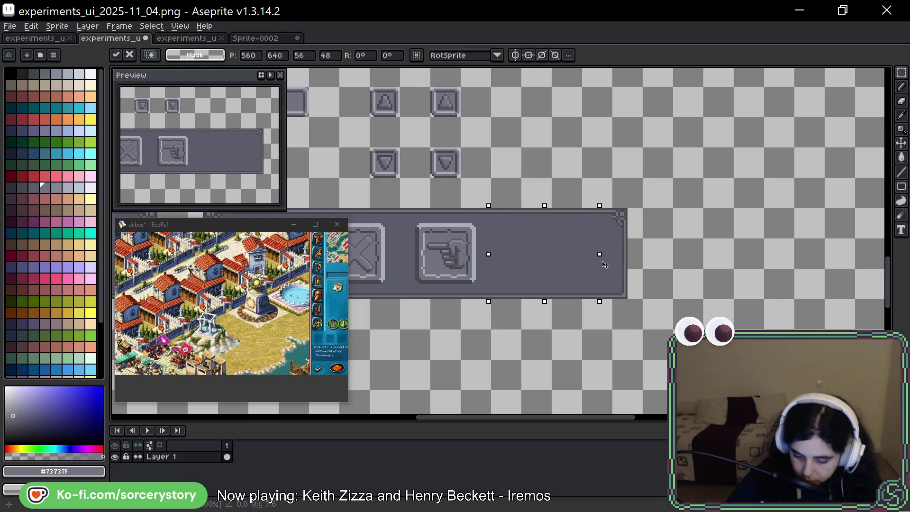
{"action": "key", "text": "Return"}
Move the up/down arrow pair just past the panel's right end
{"action": "mouse_move", "coordinate": [428, 84]}
{"action": "left_mouse_down"}
{"action": "mouse_move", "coordinate": [462, 118]}
{"action": "mouse_move", "coordinate": [463, 180]}
{"action": "left_mouse_up"}
{"action": "mouse_move", "coordinate": [455, 125]}
{"action": "left_mouse_down"}
{"action": "mouse_move", "coordinate": [517, 125]}
{"action": "mouse_move", "coordinate": [516, 153]}
{"action": "mouse_move", "coordinate": [456, 124]}
{"action": "mouse_move", "coordinate": [579, 240]}
{"action": "mouse_move", "coordinate": [643, 331]}
{"action": "mouse_move", "coordinate": [702, 241]}
{"action": "left_mouse_up"}
{"action": "key", "text": "Return"}
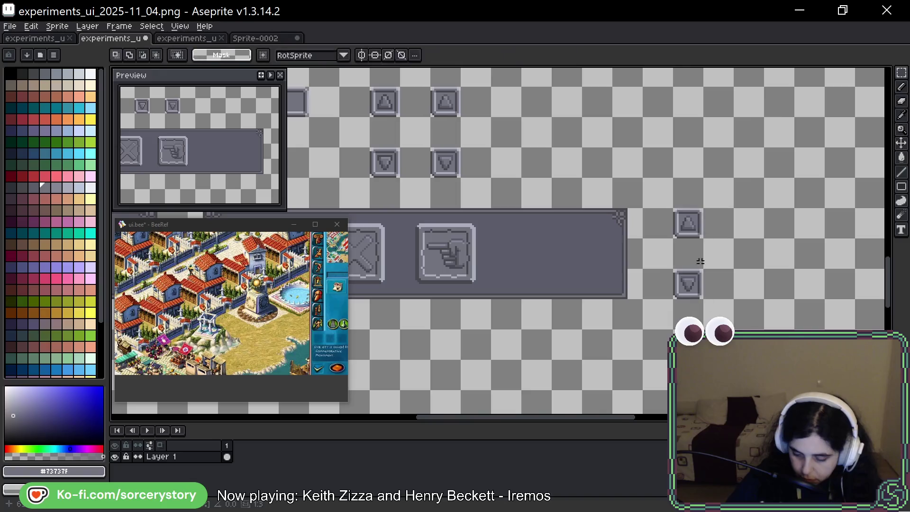
Nudge the down arrow up and the up arrow down to close the gap between them
{"action": "scroll", "coordinate": [674, 293], "scroll_direction": "up", "scroll_amount": 3}
{"action": "left_click_drag", "start_coordinate": [674, 293], "coordinate": [675, 294]}
{"action": "key", "text": "Up"}
{"action": "key", "text": "Up"}
{"action": "key", "text": "Up"}
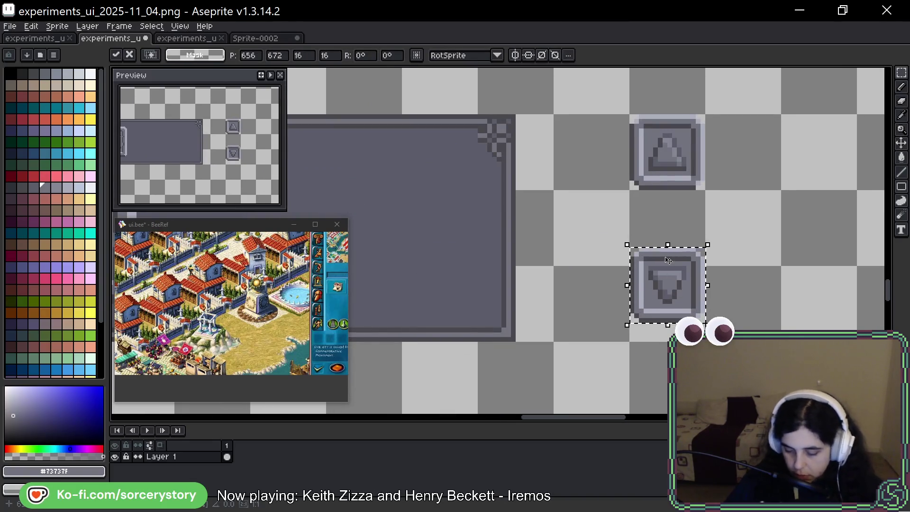
{"action": "key", "text": "Up"}
{"action": "key", "text": "Up"}
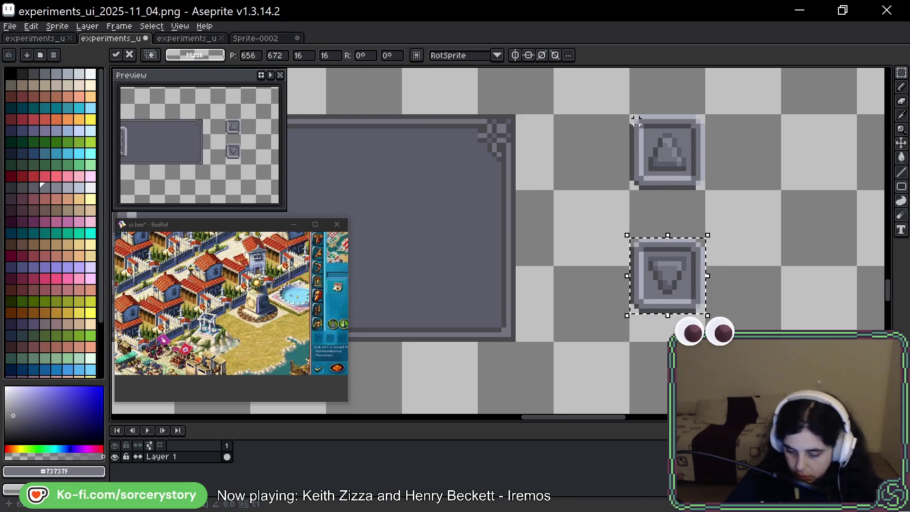
{"action": "key", "text": "ctrl+d"}
{"action": "left_click_drag", "start_coordinate": [636, 112], "coordinate": [680, 178]}
{"action": "key", "text": "Down"}
{"action": "key", "text": "Down"}
{"action": "key", "text": "Down"}
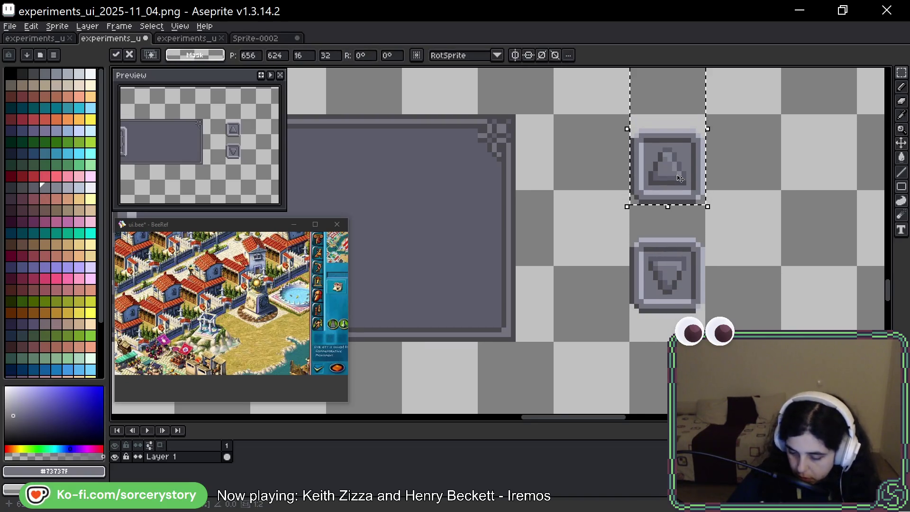
{"action": "key", "text": "Down"}
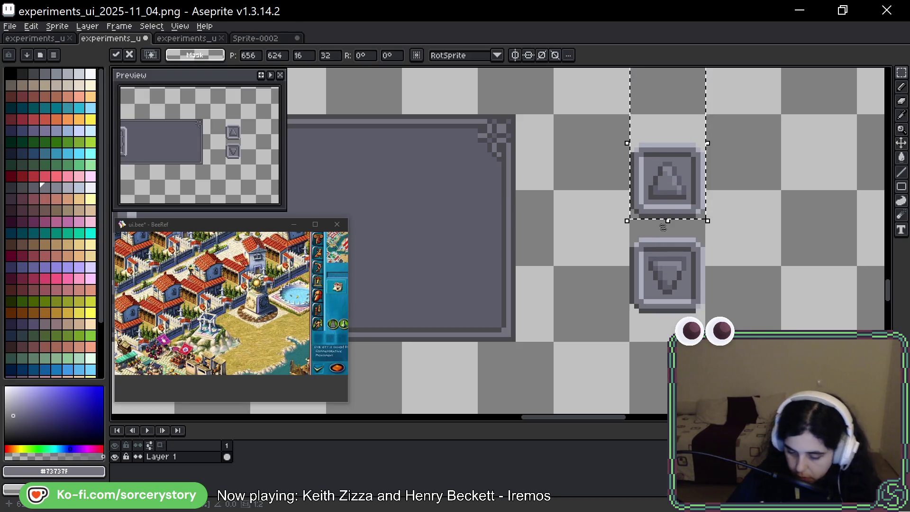
{"action": "key", "text": "ctrl+d"}
Move the stacked arrow pair inside the toolbar panel's right end
{"action": "left_click_drag", "start_coordinate": [650, 135], "coordinate": [697, 308]}
{"action": "left_click_drag", "start_coordinate": [668, 228], "coordinate": [474, 232]}
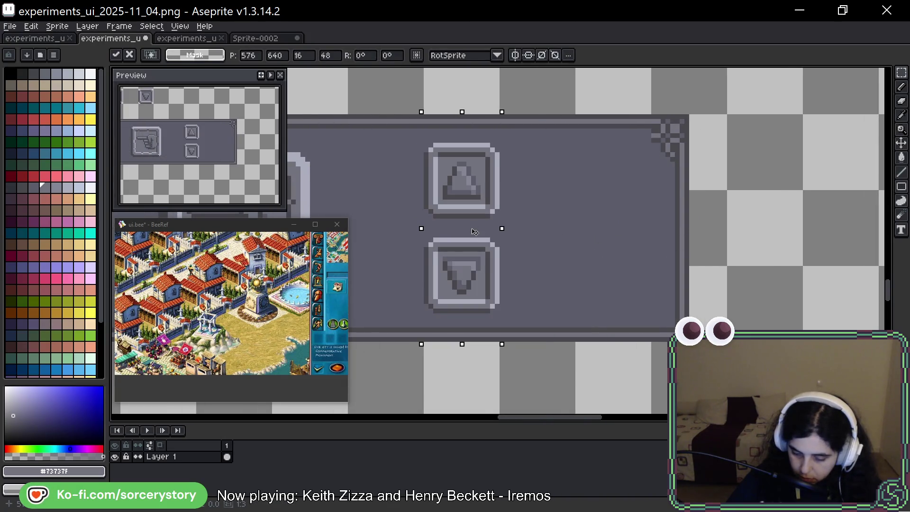
{"action": "key", "text": "Escape"}
{"action": "key", "text": "ctrl+d"}
{"action": "scroll", "coordinate": [585, 282], "scroll_direction": "down", "scroll_amount": 1}
{"action": "scroll", "coordinate": [586, 282], "scroll_direction": "down", "scroll_amount": 2}
{"action": "scroll", "coordinate": [780, 278], "scroll_direction": "up", "scroll_amount": 1}
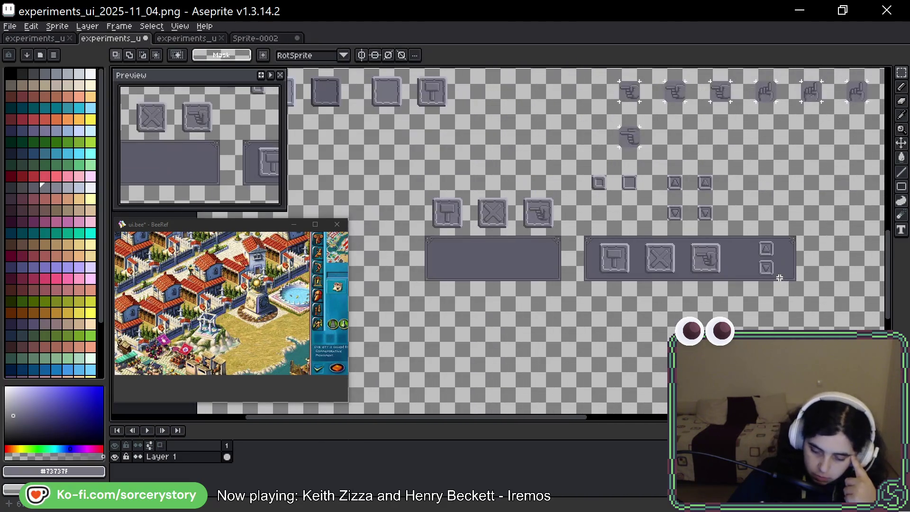
{"action": "left_click_drag", "start_coordinate": [807, 280], "coordinate": [681, 286]}
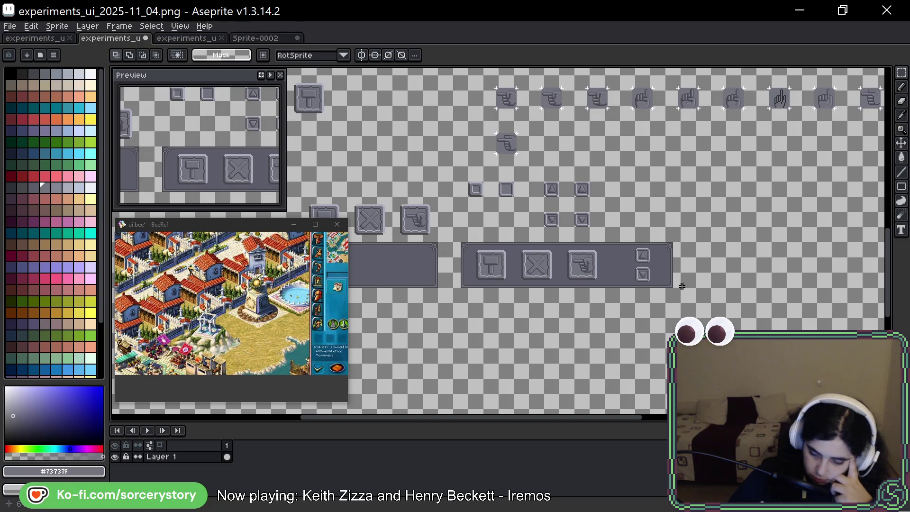
Zoom in on the stone button bar and marquee-select its up/down arrow buttons
{"action": "scroll", "coordinate": [664, 280], "scroll_direction": "up", "scroll_amount": 3}
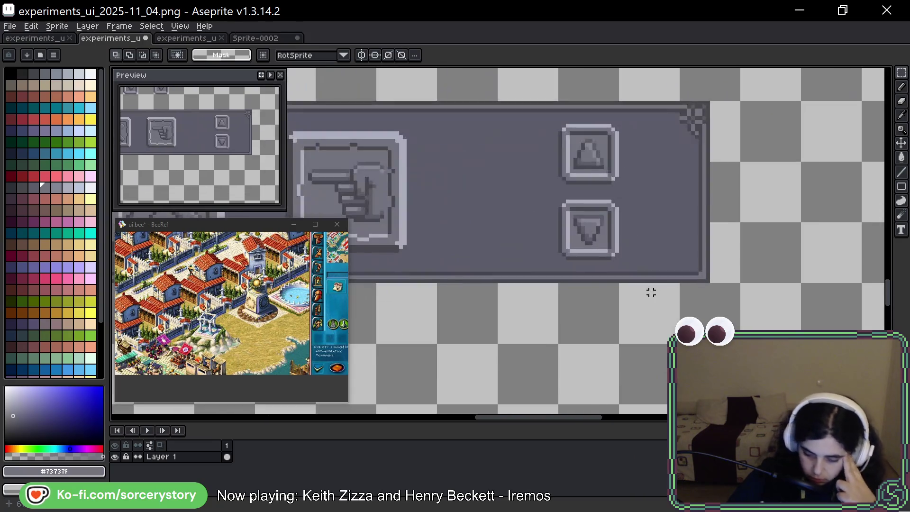
{"action": "scroll", "coordinate": [630, 279], "scroll_direction": "up", "scroll_amount": 5}
{"action": "scroll", "coordinate": [640, 284], "scroll_direction": "left", "scroll_amount": 3}
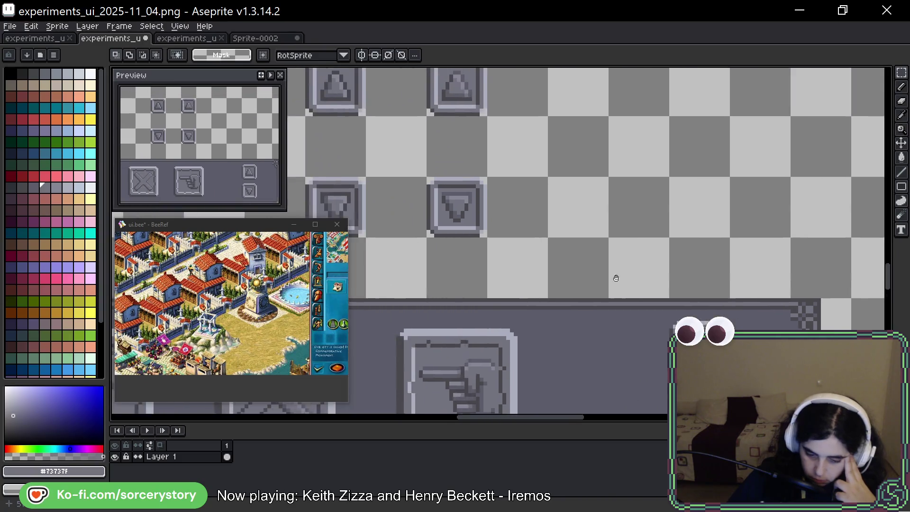
{"action": "scroll", "coordinate": [649, 288], "scroll_direction": "down", "scroll_amount": 2}
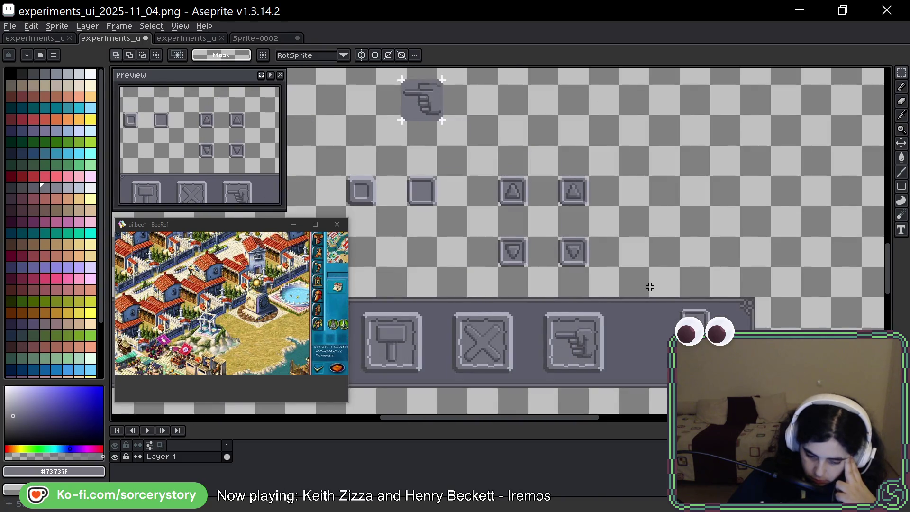
{"action": "scroll", "coordinate": [650, 286], "scroll_direction": "down", "scroll_amount": 3}
{"action": "scroll", "coordinate": [654, 227], "scroll_direction": "right", "scroll_amount": 2}
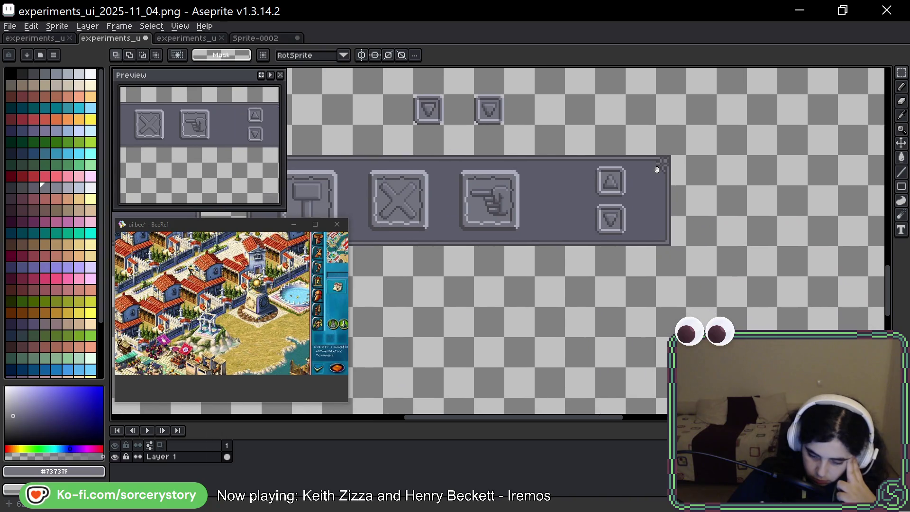
{"action": "scroll", "coordinate": [656, 171], "scroll_direction": "down", "scroll_amount": 3}
{"action": "scroll", "coordinate": [664, 246], "scroll_direction": "up", "scroll_amount": 1}
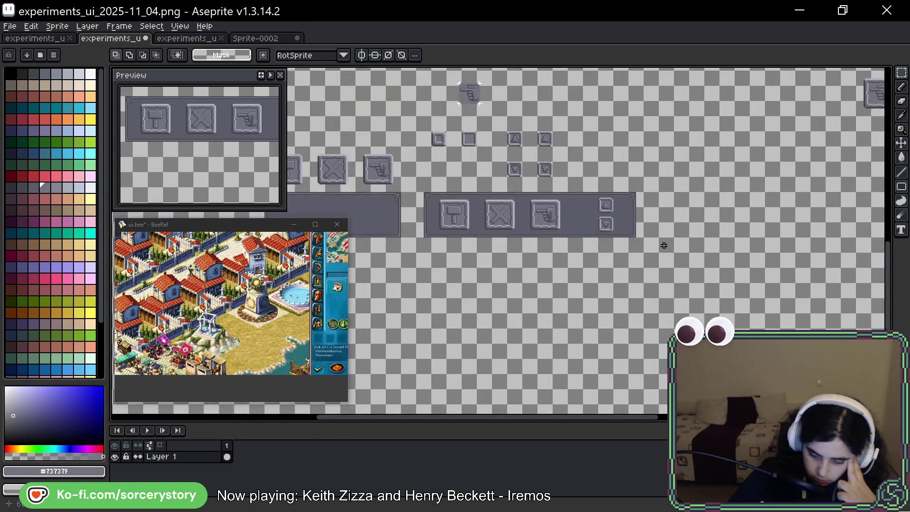
{"action": "left_click_drag", "start_coordinate": [677, 214], "coordinate": [664, 240]}
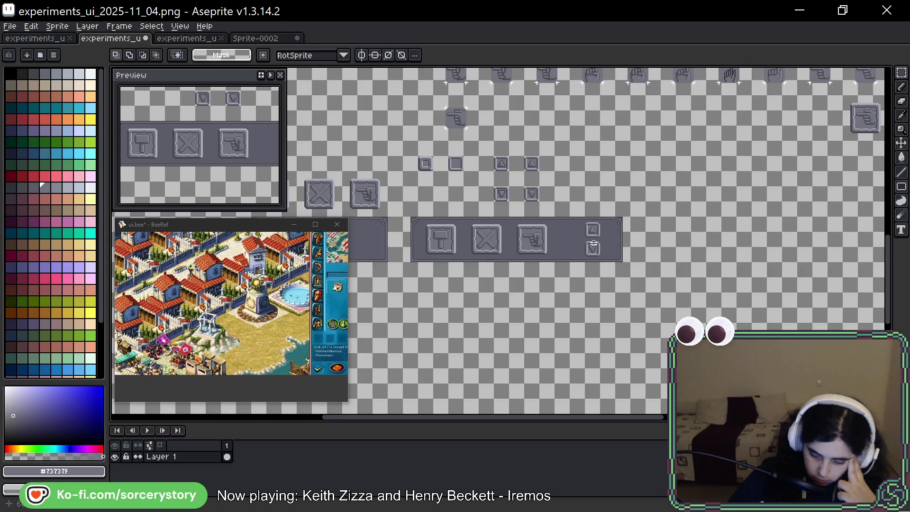
{"action": "scroll", "coordinate": [570, 242], "scroll_direction": "up", "scroll_amount": 2}
{"action": "scroll", "coordinate": [570, 242], "scroll_direction": "up", "scroll_amount": 1}
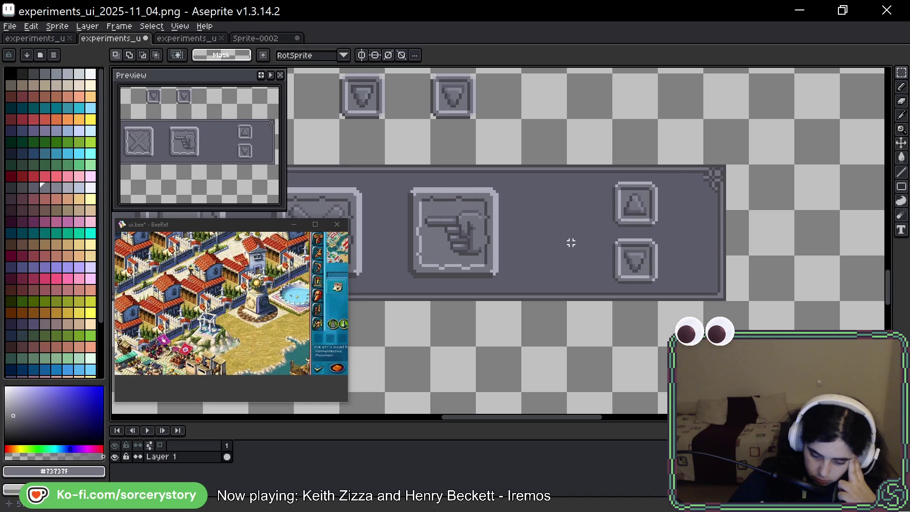
{"action": "left_click_drag", "start_coordinate": [615, 121], "coordinate": [704, 300]}
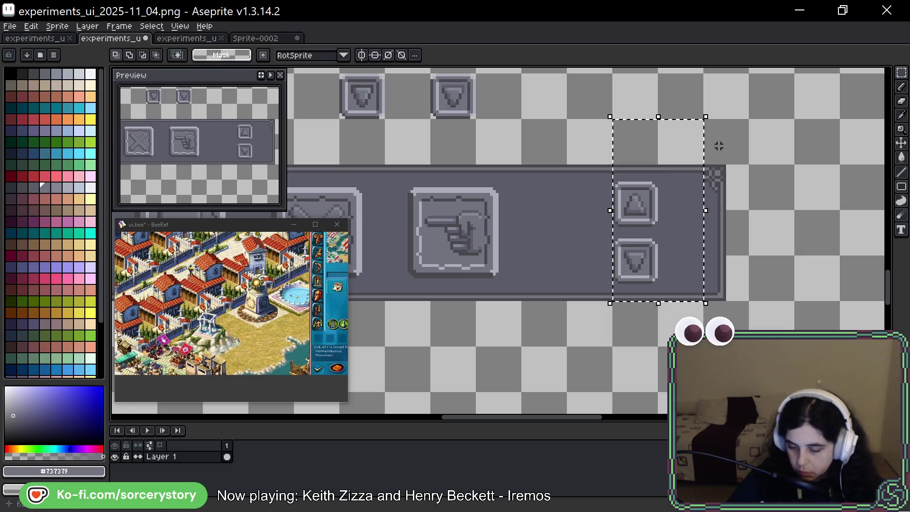
Deselect the arrows and sample the stone panel's dark grey
{"action": "left_click", "coordinate": [680, 187]}
{"action": "scroll", "coordinate": [686, 192], "scroll_direction": "up", "scroll_amount": 1}
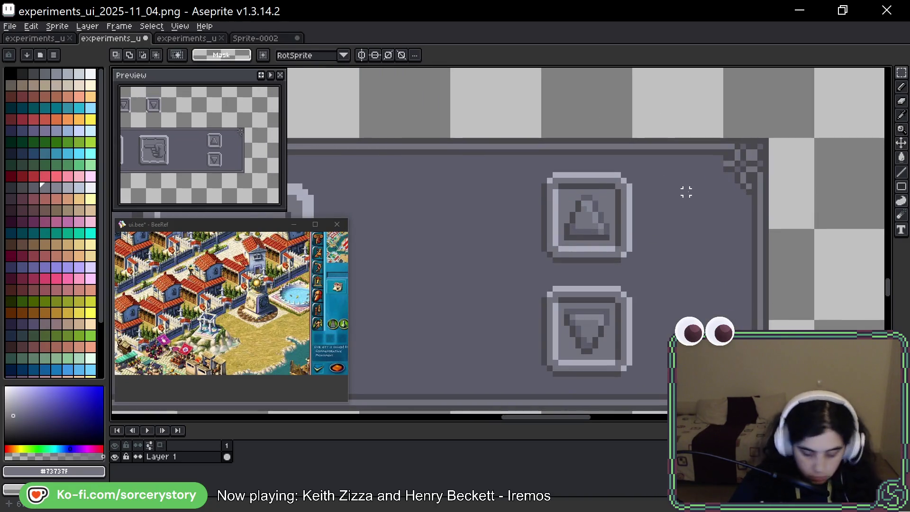
{"action": "left_click", "coordinate": [726, 158], "text": "alt"}
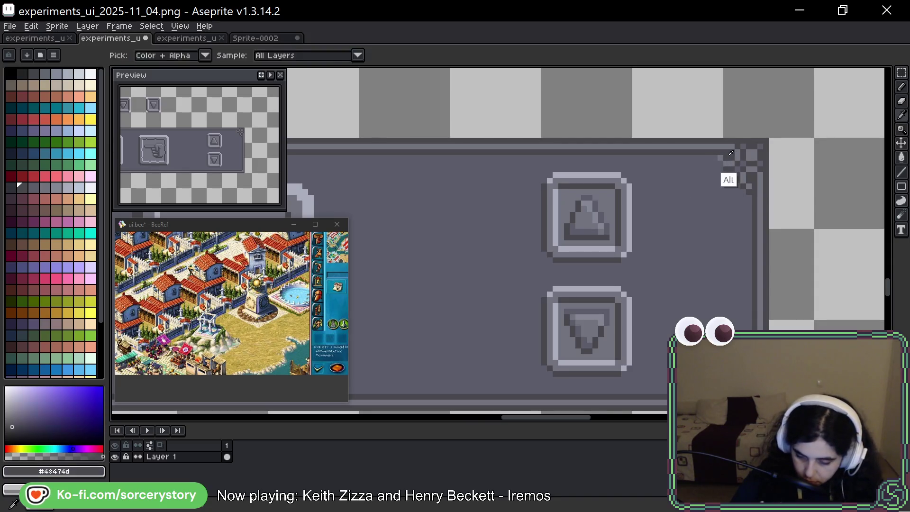
{"action": "scroll", "coordinate": [839, 243], "scroll_direction": "down", "scroll_amount": 1}
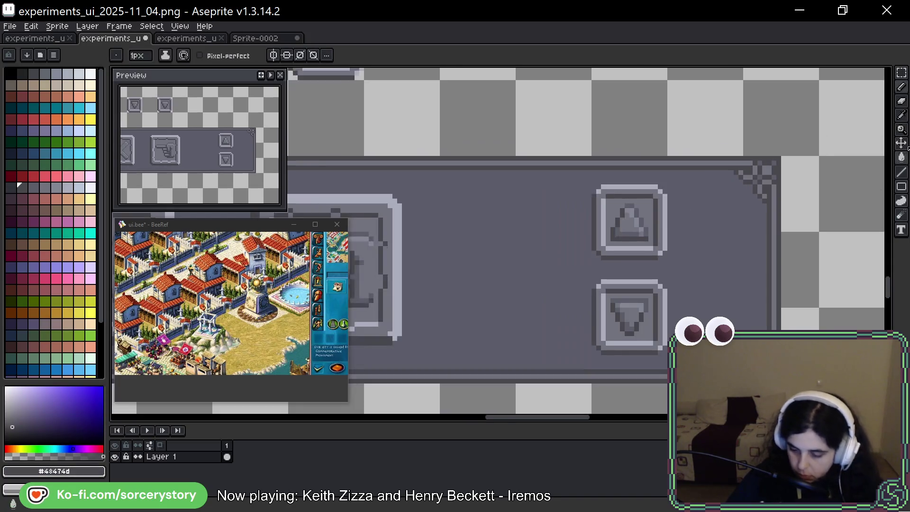
Shift the panel's right corner section slightly left and apply it
{"action": "key", "text": "m"}
{"action": "left_click_drag", "start_coordinate": [793, 173], "coordinate": [734, 313]}
{"action": "key", "text": "i"}
{"action": "key", "text": "m"}
{"action": "mouse_move", "coordinate": [611, 187]}
{"action": "left_mouse_down"}
{"action": "mouse_move", "coordinate": [726, 331]}
{"action": "mouse_move", "coordinate": [727, 349]}
{"action": "mouse_move", "coordinate": [669, 349]}
{"action": "left_mouse_up"}
{"action": "mouse_move", "coordinate": [774, 284]}
{"action": "left_mouse_down"}
{"action": "mouse_move", "coordinate": [722, 285]}
{"action": "mouse_move", "coordinate": [786, 272]}
{"action": "mouse_move", "coordinate": [693, 280]}
{"action": "mouse_move", "coordinate": [745, 284]}
{"action": "left_mouse_up"}
{"action": "key", "text": "Return"}
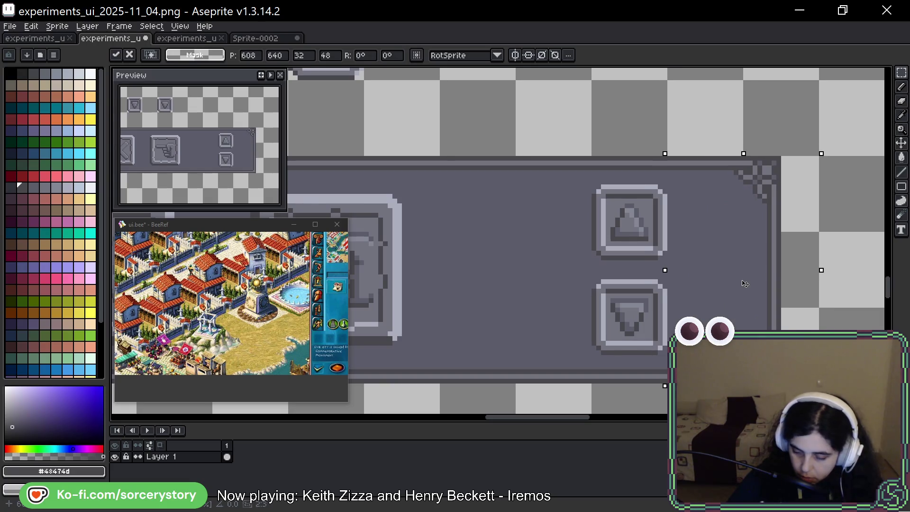
{"action": "key", "text": "Return"}
Move the arrow buttons left toward the hand button, filling the gap with stretched panel
{"action": "mouse_move", "coordinate": [598, 173]}
{"action": "left_mouse_down"}
{"action": "mouse_move", "coordinate": [730, 351]}
{"action": "mouse_move", "coordinate": [750, 325]}
{"action": "left_mouse_up"}
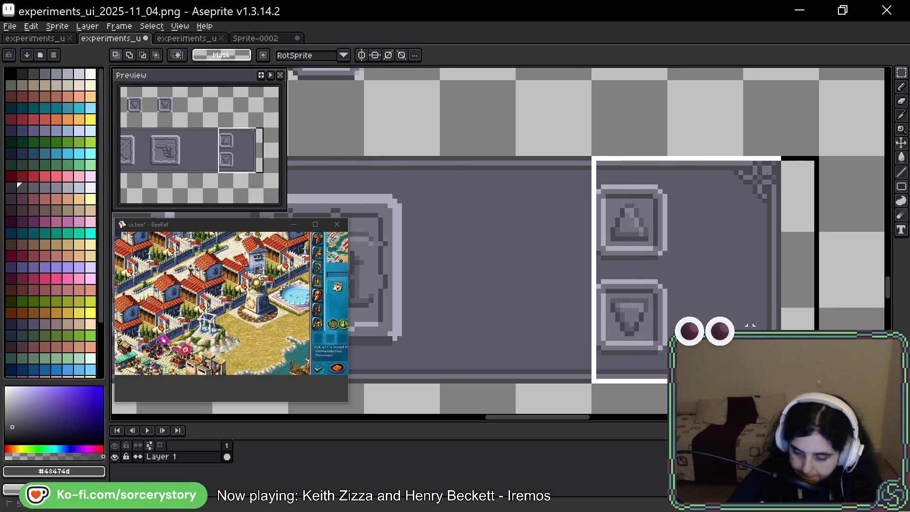
{"action": "left_click_drag", "start_coordinate": [757, 260], "coordinate": [681, 260]}
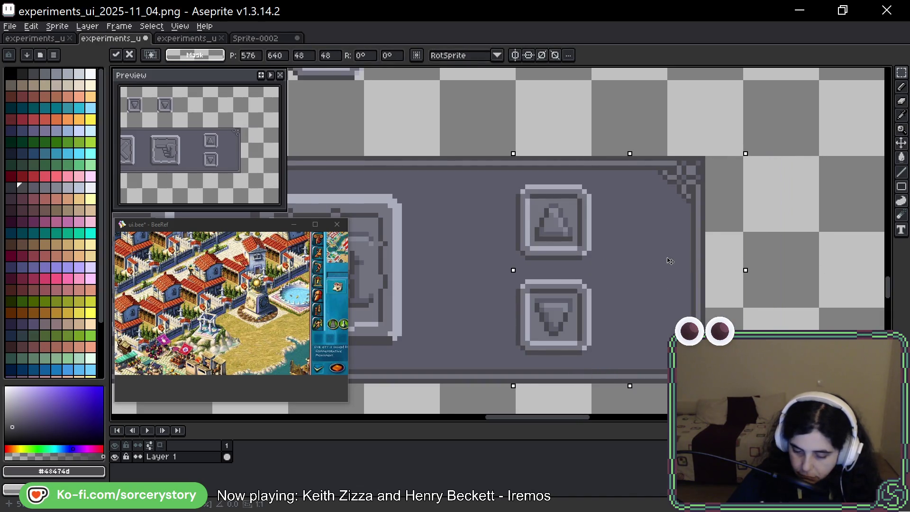
{"action": "key", "text": "Escape"}
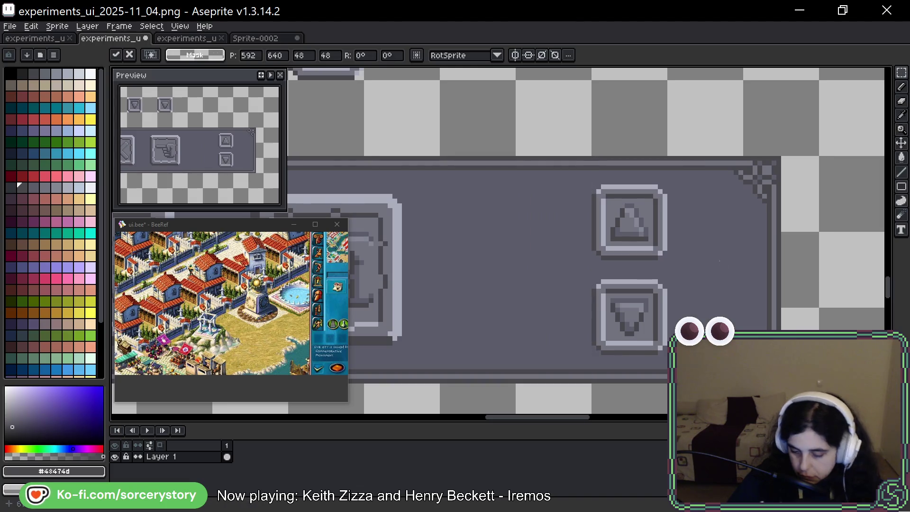
{"action": "scroll", "coordinate": [598, 191], "scroll_direction": "up", "scroll_amount": 1}
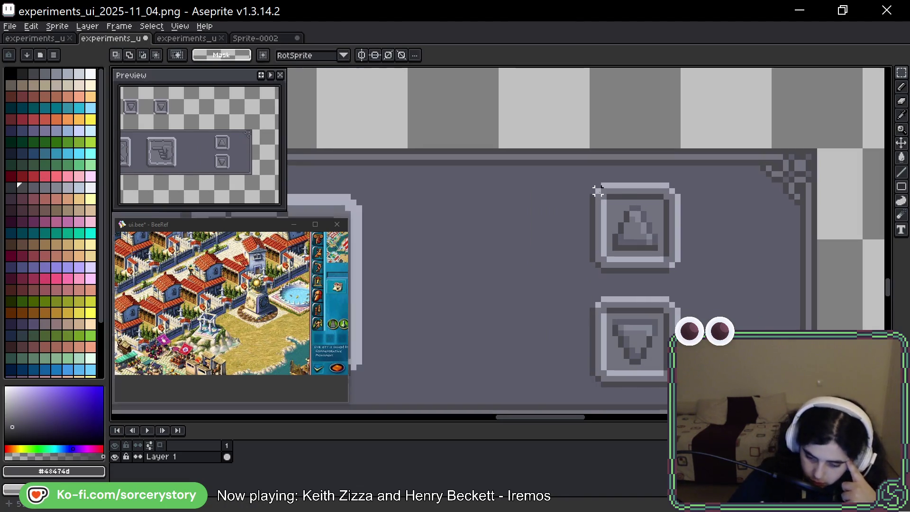
{"action": "mouse_move", "coordinate": [593, 184]}
{"action": "left_mouse_down"}
{"action": "mouse_move", "coordinate": [665, 373]}
{"action": "mouse_move", "coordinate": [685, 387]}
{"action": "left_mouse_up"}
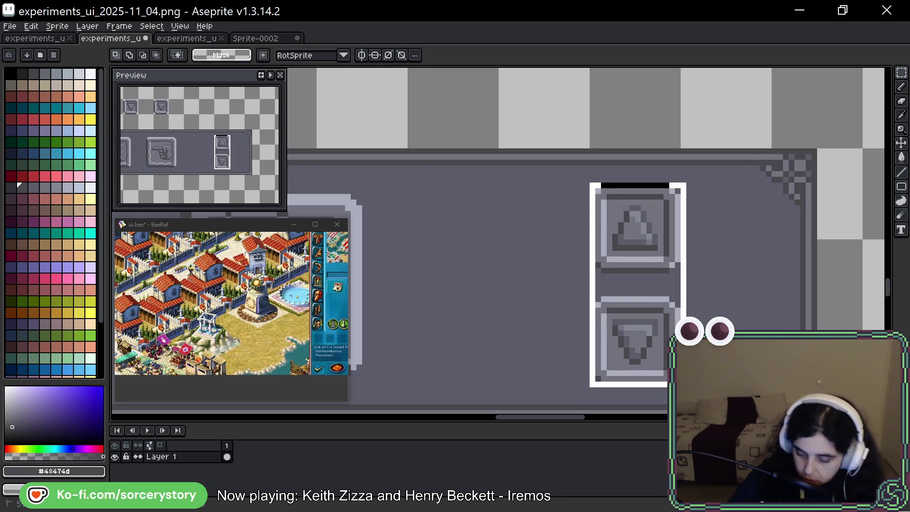
{"action": "left_click_drag", "start_coordinate": [655, 295], "coordinate": [607, 295]}
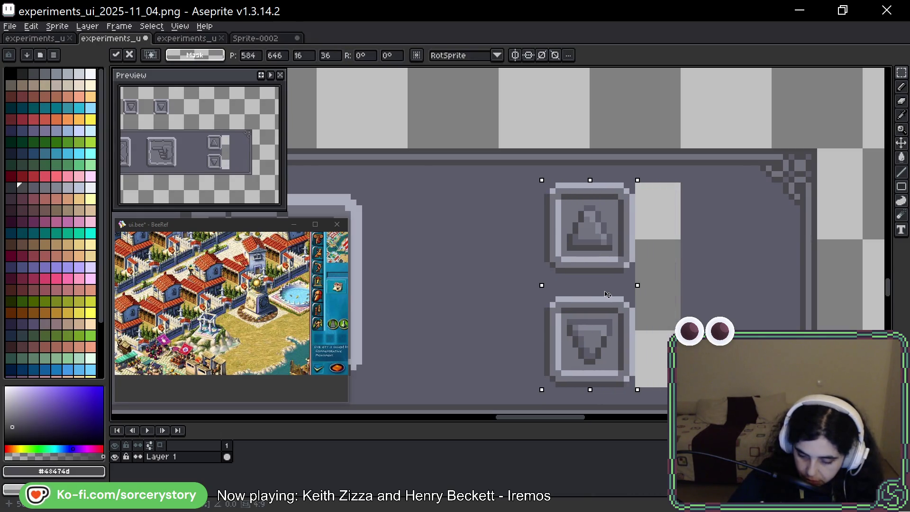
{"action": "mouse_move", "coordinate": [701, 175]}
{"action": "left_mouse_down"}
{"action": "mouse_move", "coordinate": [687, 322]}
{"action": "mouse_move", "coordinate": [681, 286]}
{"action": "mouse_move", "coordinate": [626, 288]}
{"action": "left_mouse_up"}
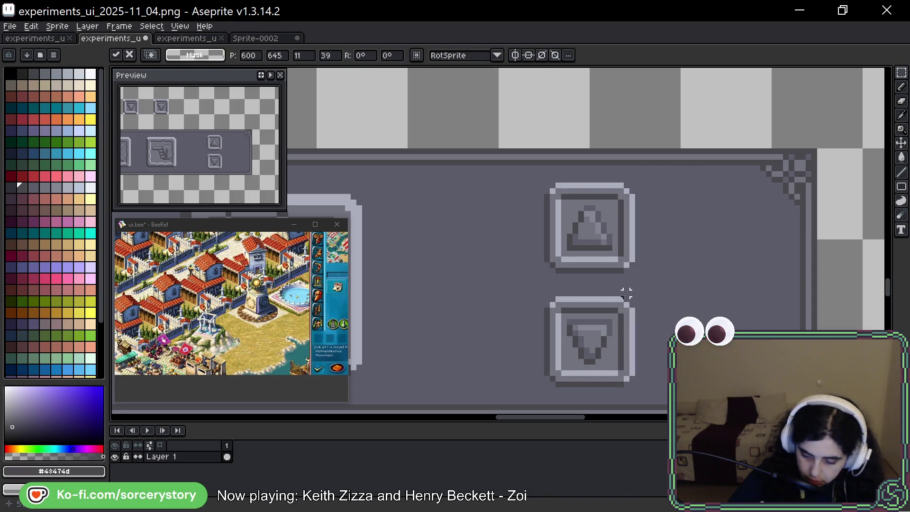
{"action": "left_click", "coordinate": [779, 174]}
Pull the panel's right end in just past the arrows and delete the leftover strip
{"action": "scroll", "coordinate": [752, 151], "scroll_direction": "down", "scroll_amount": 1}
{"action": "mouse_move", "coordinate": [695, 75]}
{"action": "left_mouse_down"}
{"action": "mouse_move", "coordinate": [843, 336]}
{"action": "mouse_move", "coordinate": [846, 379]}
{"action": "left_mouse_up"}
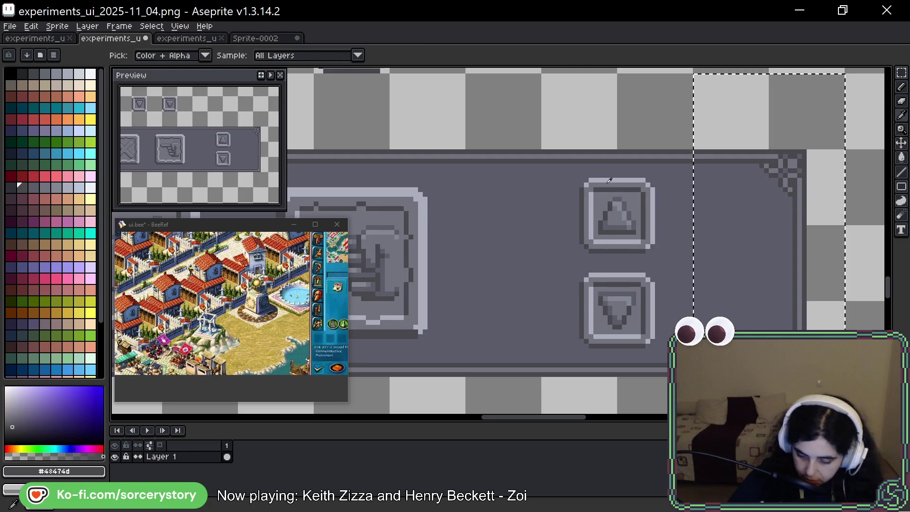
{"action": "mouse_move", "coordinate": [605, 180]}
{"action": "left_mouse_down"}
{"action": "mouse_move", "coordinate": [667, 327]}
{"action": "mouse_move", "coordinate": [738, 346]}
{"action": "left_mouse_up"}
{"action": "left_click_drag", "start_coordinate": [768, 275], "coordinate": [702, 274]}
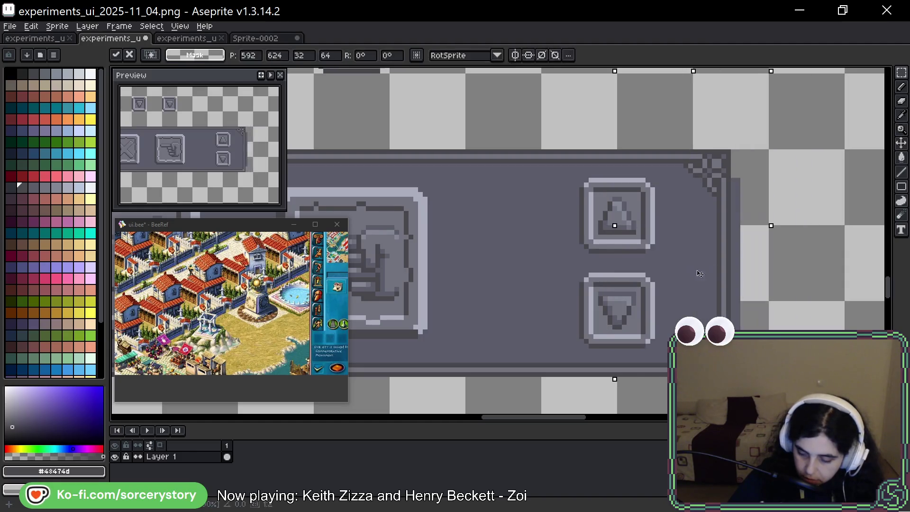
{"action": "key", "text": "ctrl+d"}
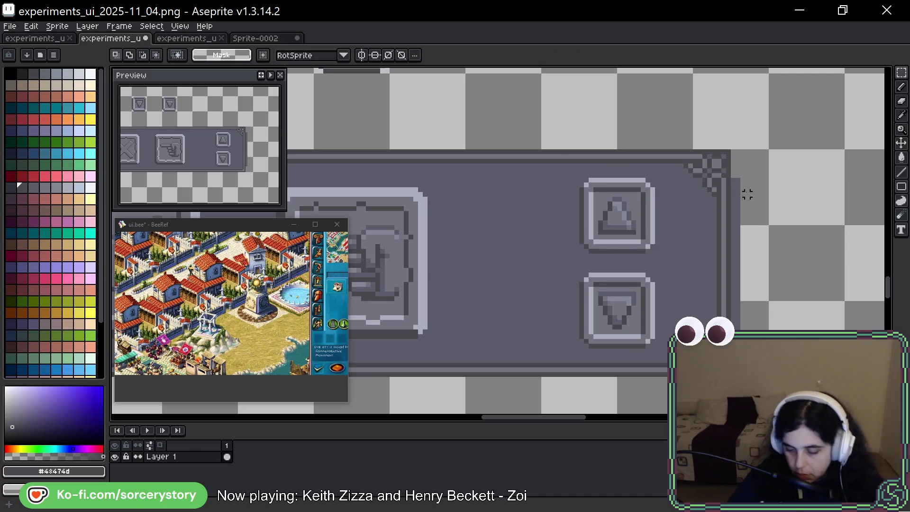
{"action": "left_click_drag", "start_coordinate": [733, 166], "coordinate": [822, 330]}
{"action": "key", "text": "Delete"}
{"action": "mouse_move", "coordinate": [662, 336]}
{"action": "left_mouse_down"}
{"action": "mouse_move", "coordinate": [516, 230]}
{"action": "mouse_move", "coordinate": [648, 272]}
{"action": "mouse_move", "coordinate": [689, 310]}
{"action": "left_mouse_up"}
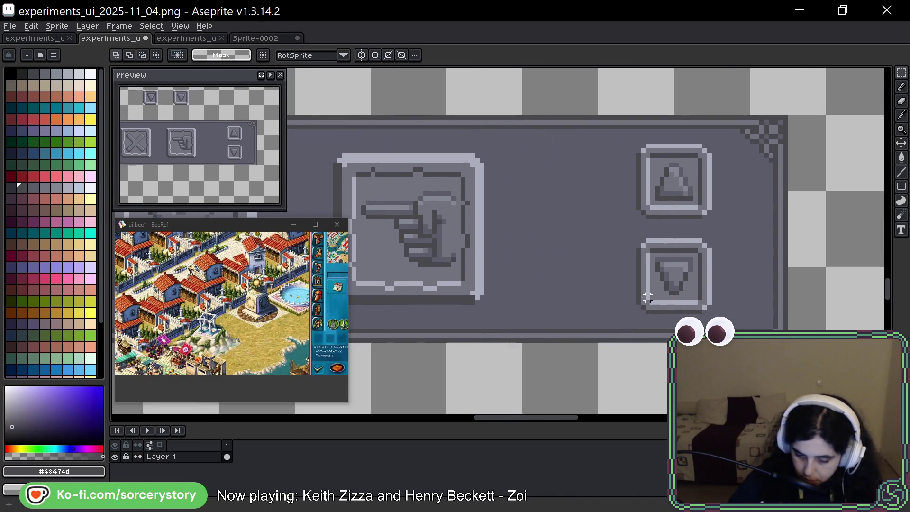
Check the experiments_ui_2025-11_02 mockup, then back in 11_04 marquee the gap before the arrows
{"action": "scroll", "coordinate": [663, 318], "scroll_direction": "down", "scroll_amount": 3}
{"action": "left_click_drag", "start_coordinate": [621, 329], "coordinate": [649, 316]}
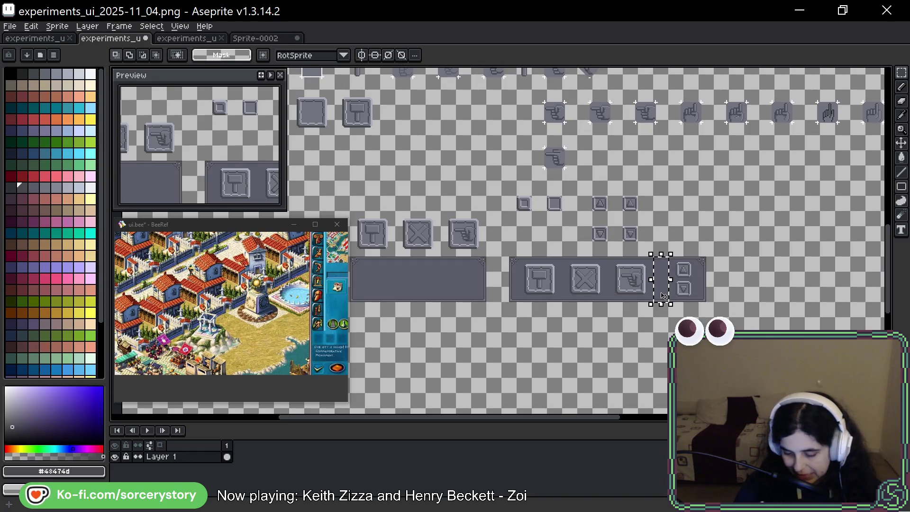
{"action": "scroll", "coordinate": [664, 294], "scroll_direction": "up", "scroll_amount": 3}
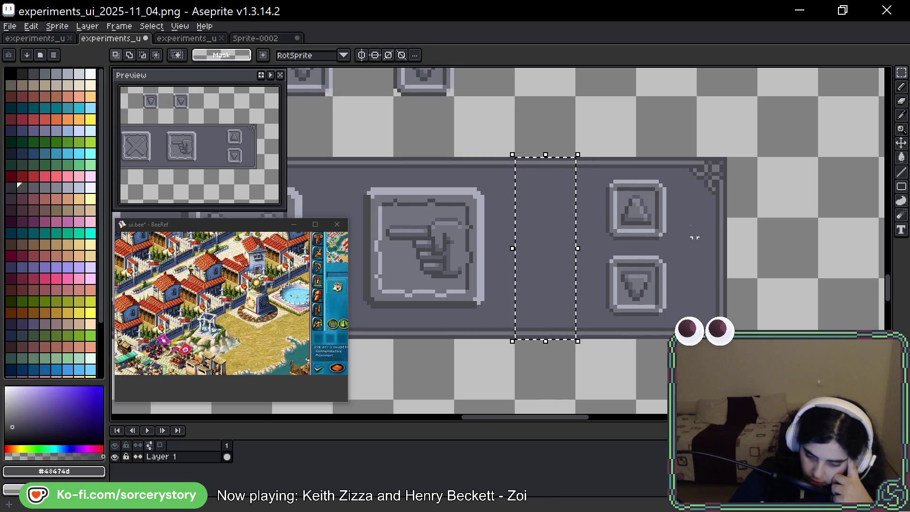
{"action": "key", "text": "ctrl+shift+Tab"}
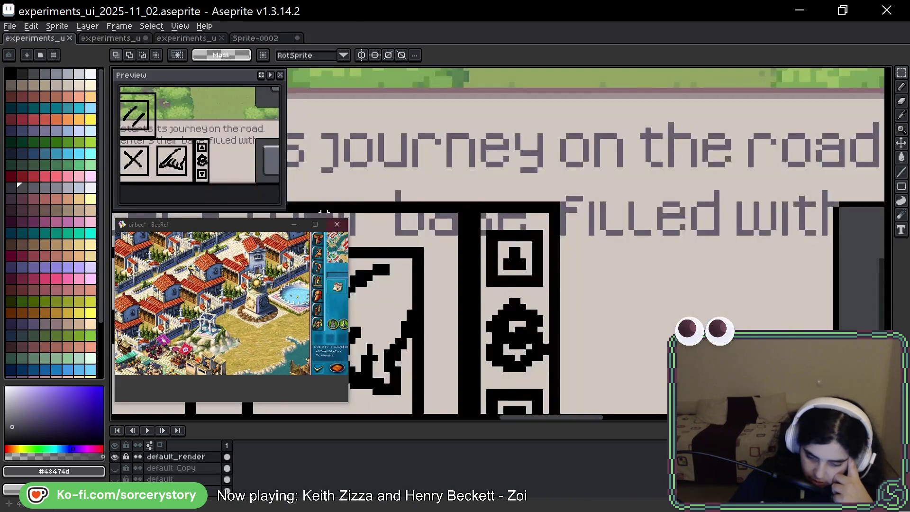
{"action": "scroll", "coordinate": [308, 190], "scroll_direction": "down", "scroll_amount": 2}
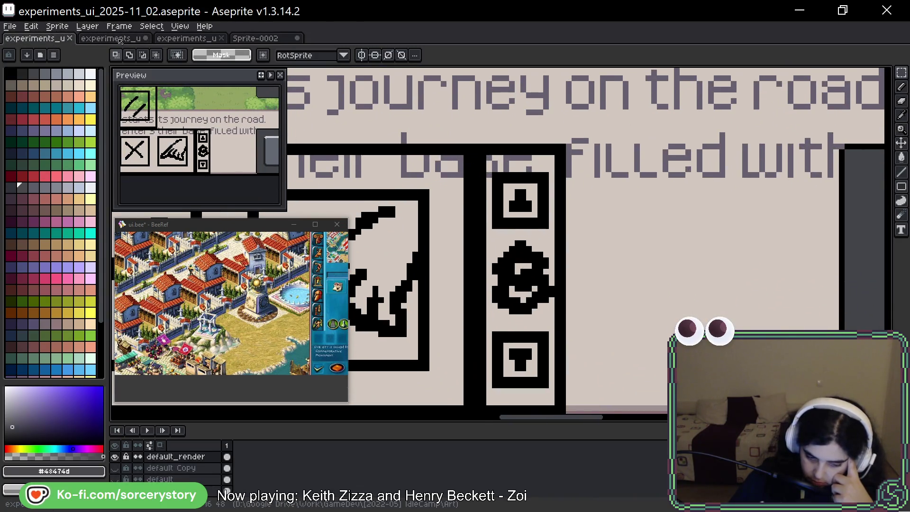
{"action": "left_click", "coordinate": [119, 41]}
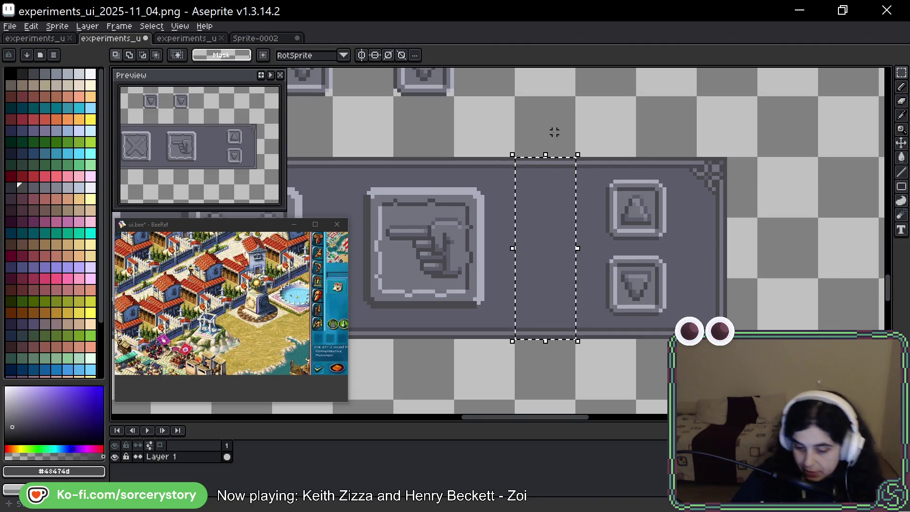
{"action": "mouse_move", "coordinate": [515, 95]}
{"action": "left_mouse_down"}
{"action": "mouse_move", "coordinate": [755, 335]}
{"action": "mouse_move", "coordinate": [760, 402]}
{"action": "left_mouse_up"}
Shift the arrow button tiles to the right to make room
{"action": "mouse_move", "coordinate": [576, 244]}
{"action": "left_mouse_down"}
{"action": "mouse_move", "coordinate": [697, 244]}
{"action": "mouse_move", "coordinate": [636, 244]}
{"action": "left_mouse_up"}
{"action": "left_click", "coordinate": [614, 221]}
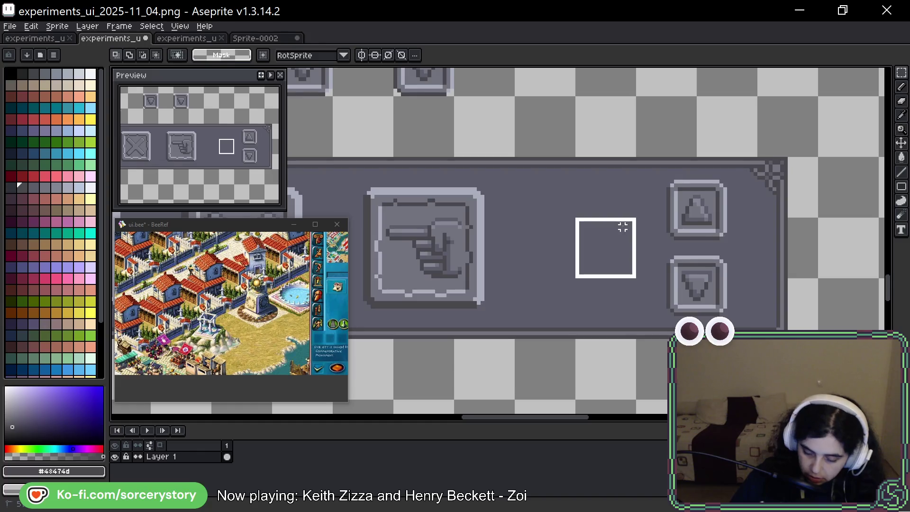
{"action": "key", "text": "ctrl+z"}
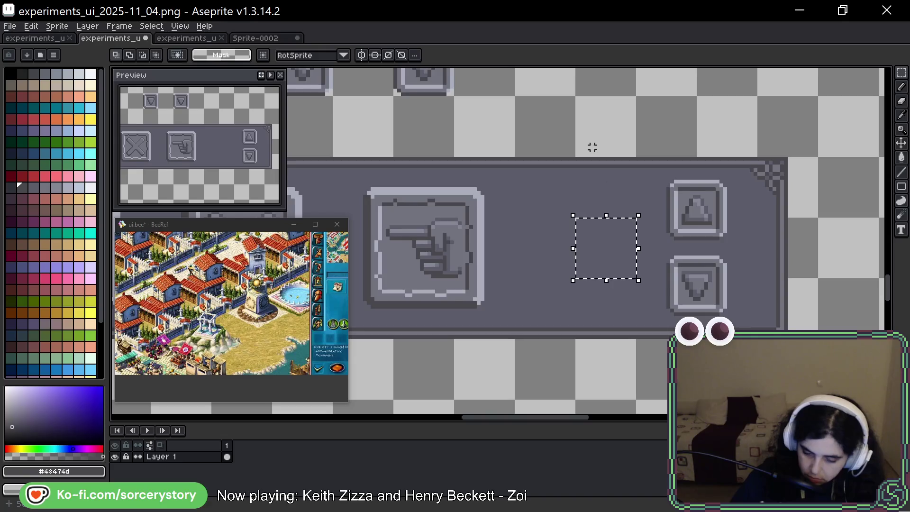
Move the dark square tile up onto empty canvas, deselect, and zoom in on it
{"action": "left_click_drag", "start_coordinate": [591, 147], "coordinate": [608, 299]}
{"action": "mouse_move", "coordinate": [615, 391]}
{"action": "left_mouse_down"}
{"action": "mouse_move", "coordinate": [556, 208]}
{"action": "mouse_move", "coordinate": [554, 91]}
{"action": "mouse_move", "coordinate": [554, 147]}
{"action": "left_mouse_up"}
{"action": "key", "text": "ctrl+d"}
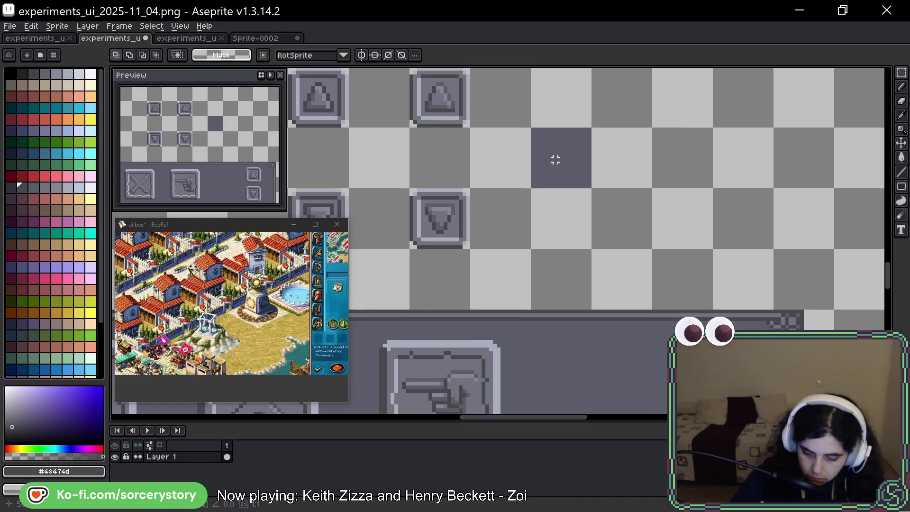
{"action": "scroll", "coordinate": [555, 145], "scroll_direction": "up", "scroll_amount": 1}
{"action": "scroll", "coordinate": [543, 172], "scroll_direction": "up", "scroll_amount": 2}
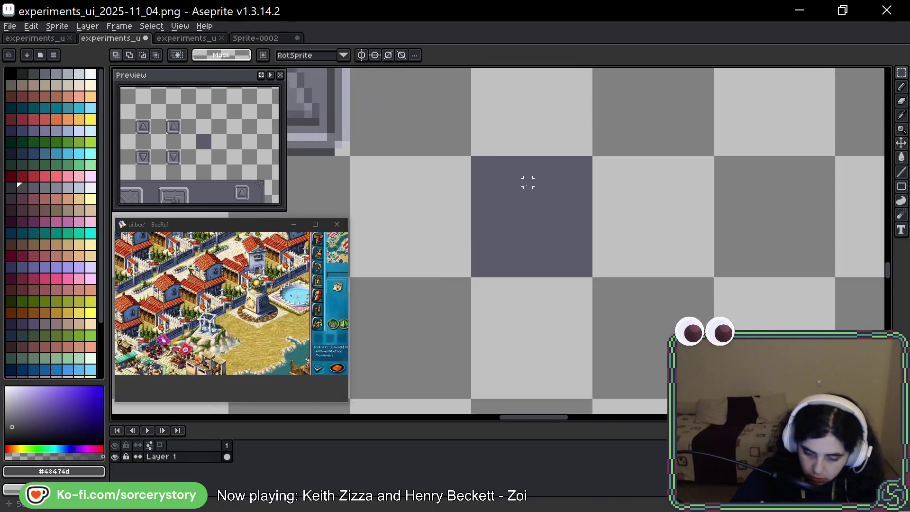
With palette colour 31, sketch the diamond's diagonals using the Line tool, undoing the lower-left one
{"action": "key", "text": "b"}
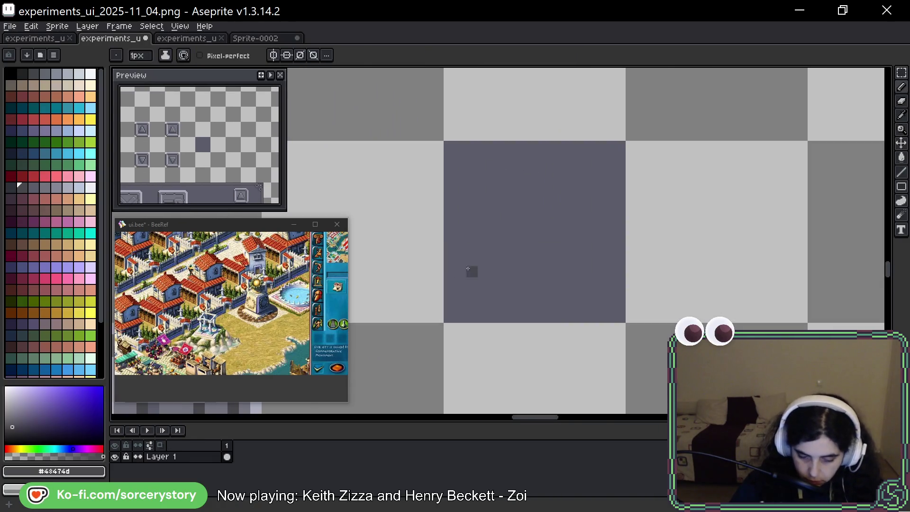
{"action": "left_click", "coordinate": [486, 247], "text": "alt"}
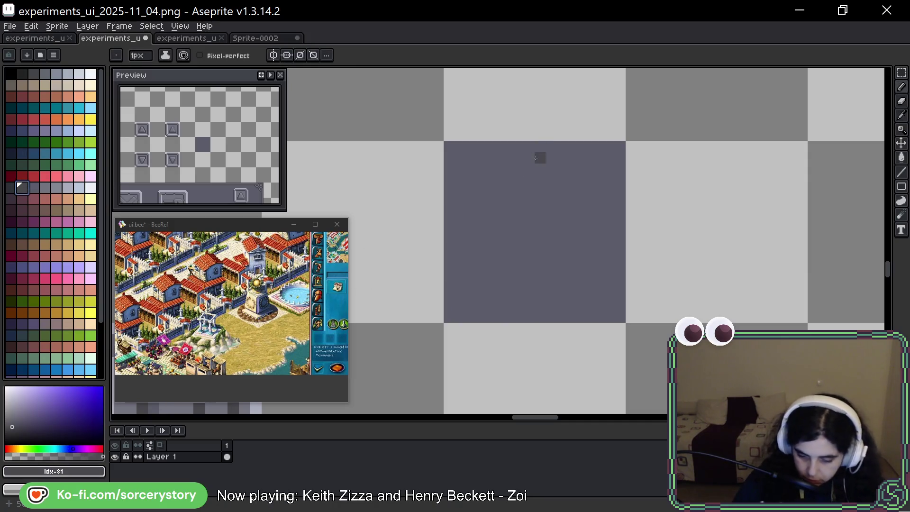
{"action": "left_click", "coordinate": [901, 172]}
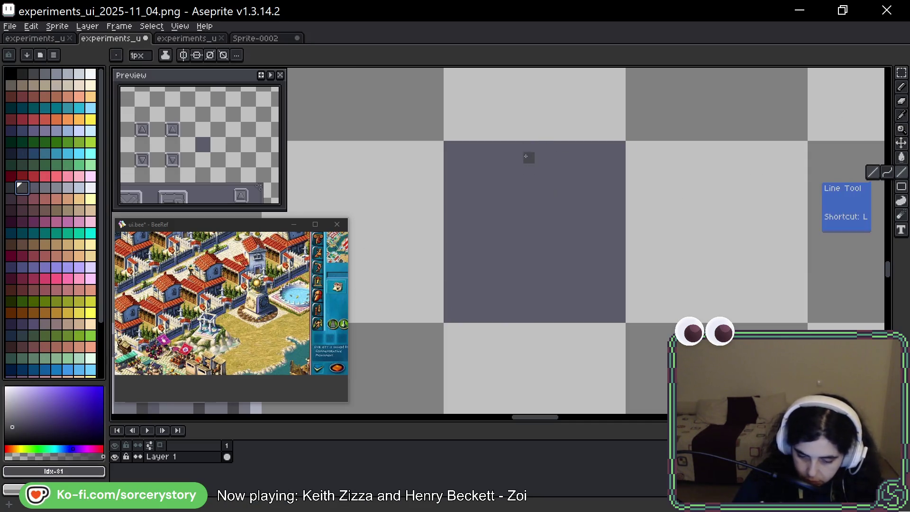
{"action": "left_click_drag", "start_coordinate": [529, 158], "coordinate": [466, 213]}
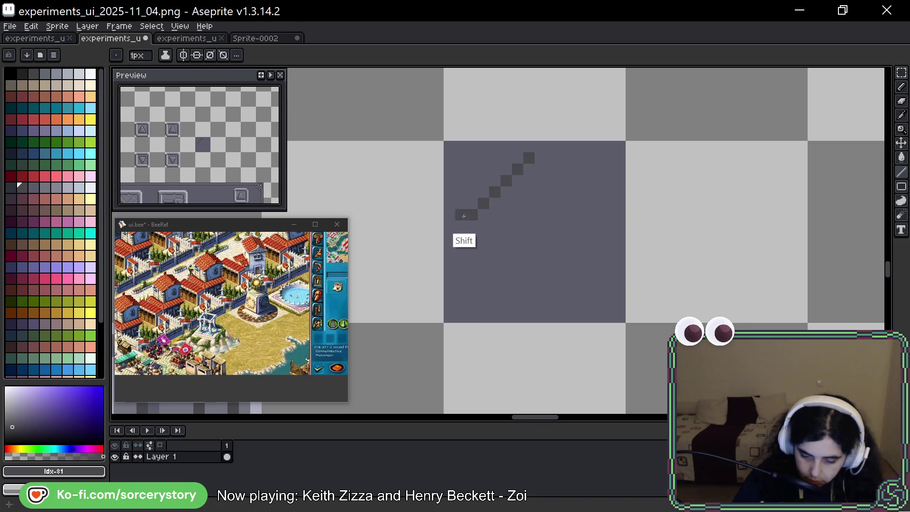
{"action": "mouse_move", "coordinate": [540, 157]}
{"action": "left_mouse_down"}
{"action": "mouse_move", "coordinate": [611, 222]}
{"action": "mouse_move", "coordinate": [597, 216]}
{"action": "left_mouse_up"}
{"action": "left_click", "coordinate": [464, 225]}
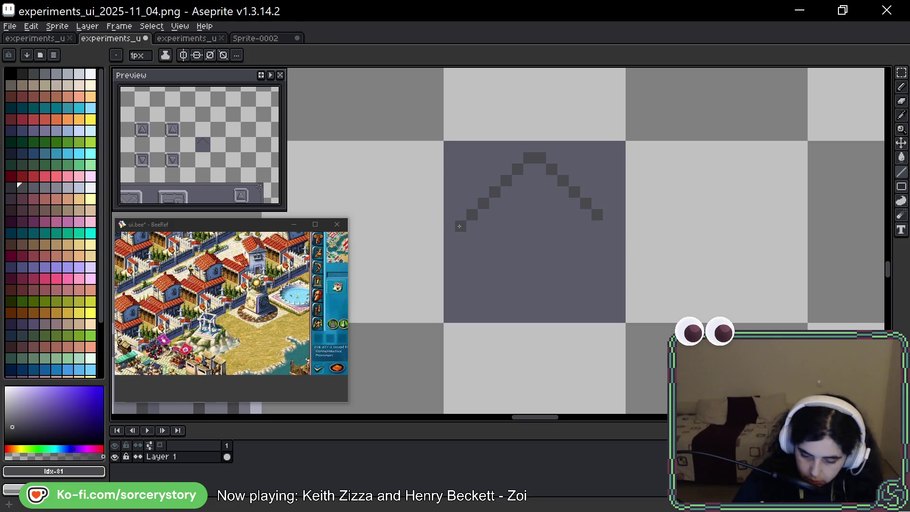
{"action": "mouse_move", "coordinate": [470, 244]}
{"action": "left_mouse_down"}
{"action": "mouse_move", "coordinate": [541, 292]}
{"action": "mouse_move", "coordinate": [530, 297]}
{"action": "left_mouse_up"}
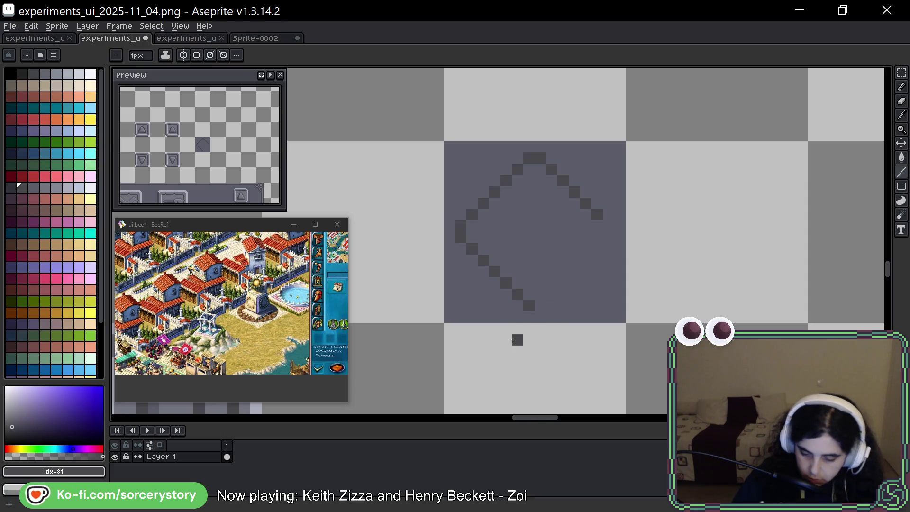
{"action": "key", "text": "ctrl+z"}
{"action": "key", "text": "ctrl+z"}
{"action": "key", "text": "ctrl+z"}
Redraw the diamond with shallower edges, closing all four sides of the outline
{"action": "left_click_drag", "start_coordinate": [529, 158], "coordinate": [455, 195]}
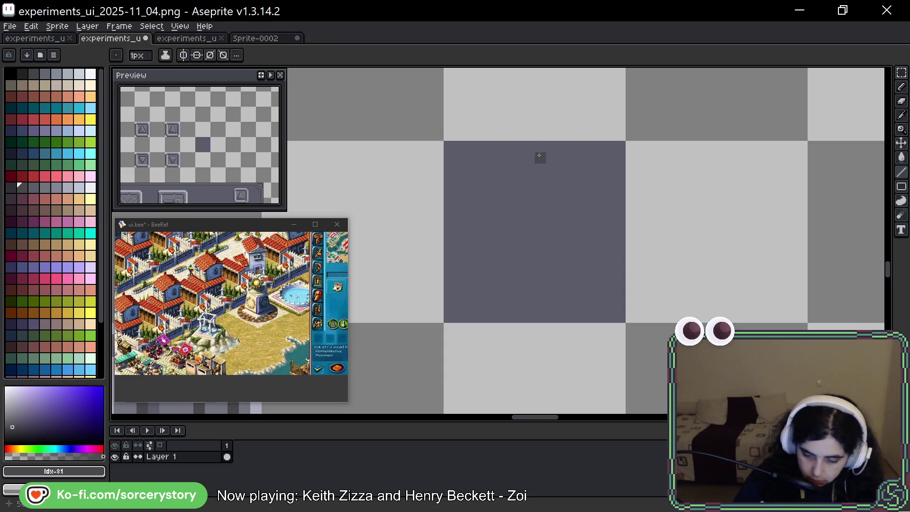
{"action": "left_click", "coordinate": [459, 194], "text": "shift"}
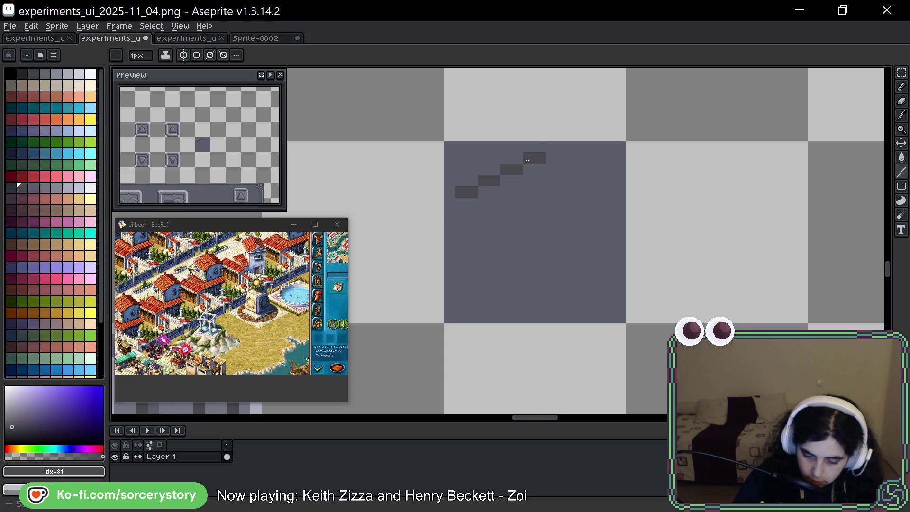
{"action": "left_click", "coordinate": [608, 201], "text": "shift"}
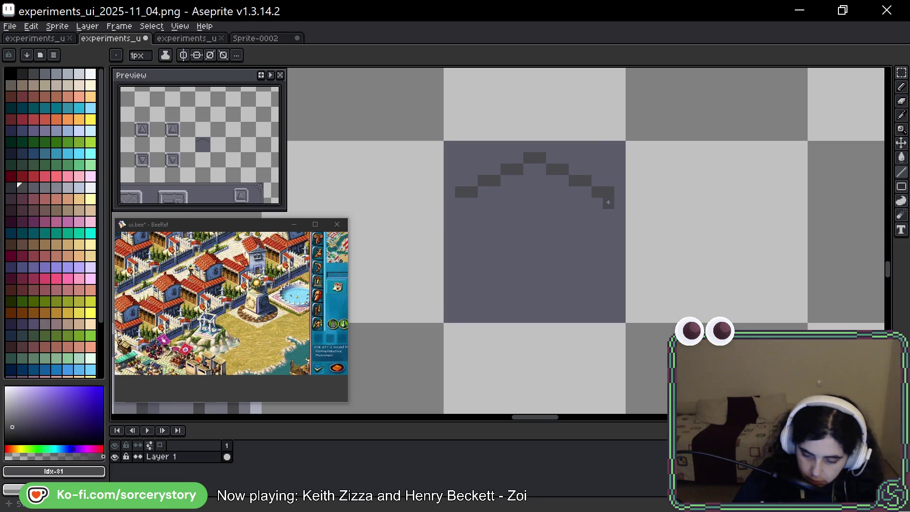
{"action": "left_click", "coordinate": [538, 236], "text": "shift"}
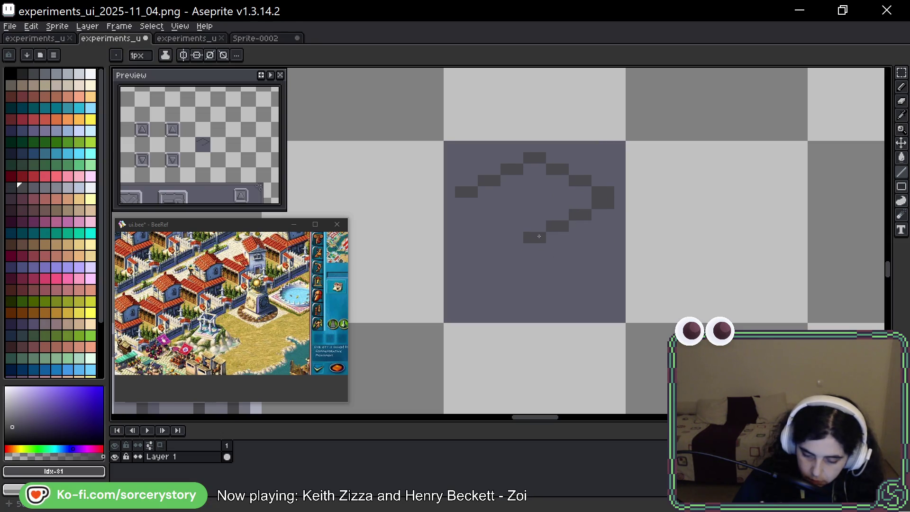
{"action": "left_click", "coordinate": [462, 205], "text": "shift"}
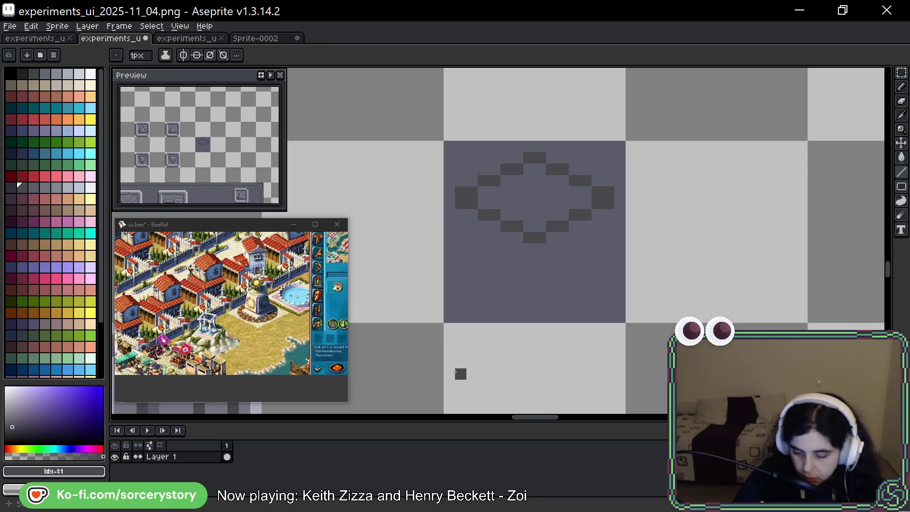
Copy the diamond directly below the original and drop it in place
{"action": "key", "text": "w"}
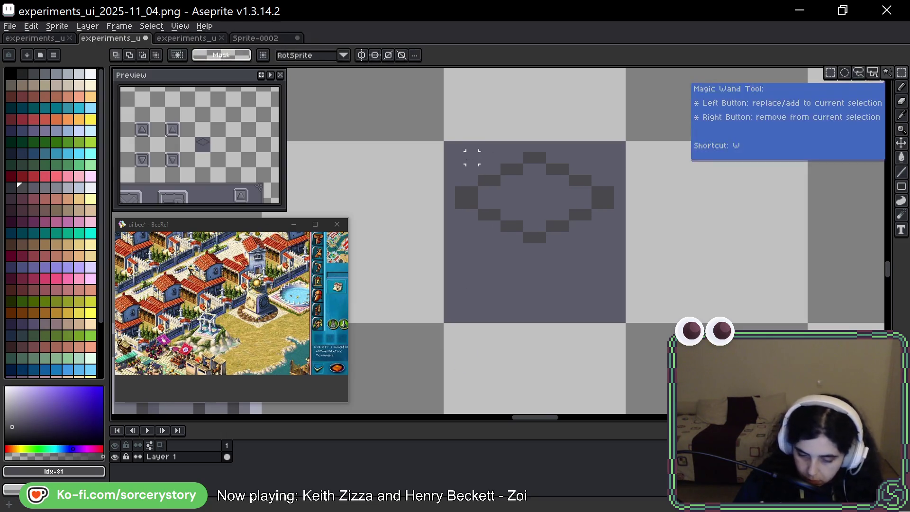
{"action": "left_click_drag", "start_coordinate": [460, 157], "coordinate": [609, 240]}
{"action": "mouse_move", "coordinate": [586, 200]}
{"action": "left_mouse_down"}
{"action": "mouse_move", "coordinate": [586, 268]}
{"action": "mouse_move", "coordinate": [587, 200]}
{"action": "mouse_move", "coordinate": [571, 251]}
{"action": "mouse_move", "coordinate": [594, 203]}
{"action": "left_mouse_up"}
{"action": "left_click", "coordinate": [517, 339]}
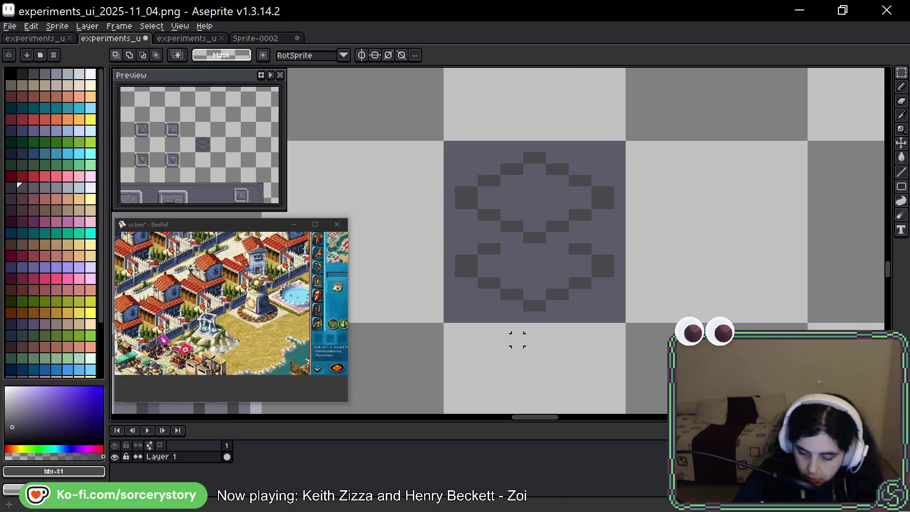
{"action": "key", "text": "b"}
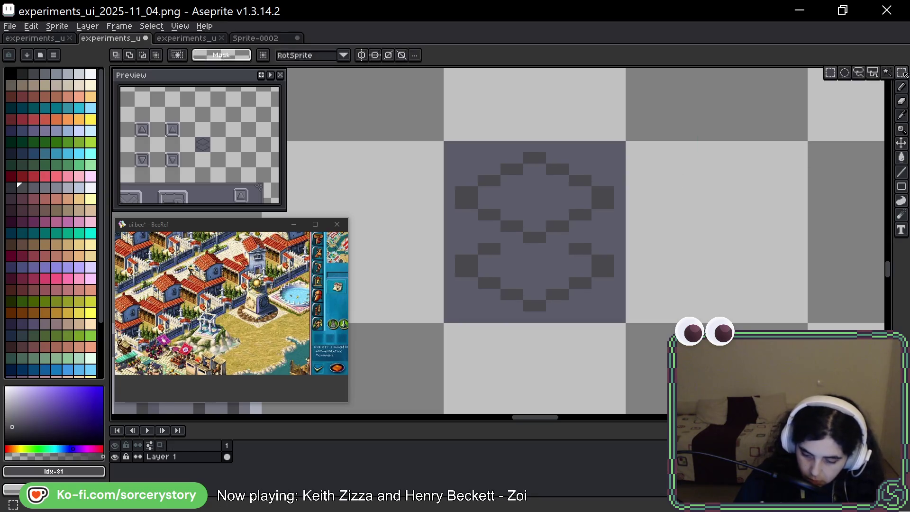
{"action": "left_click_drag", "start_coordinate": [724, 224], "coordinate": [709, 217]}
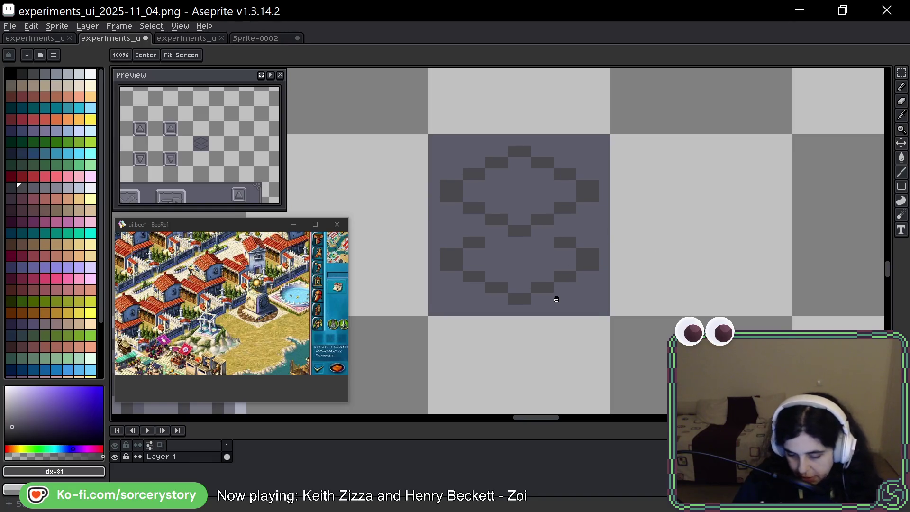
{"action": "key", "text": "b"}
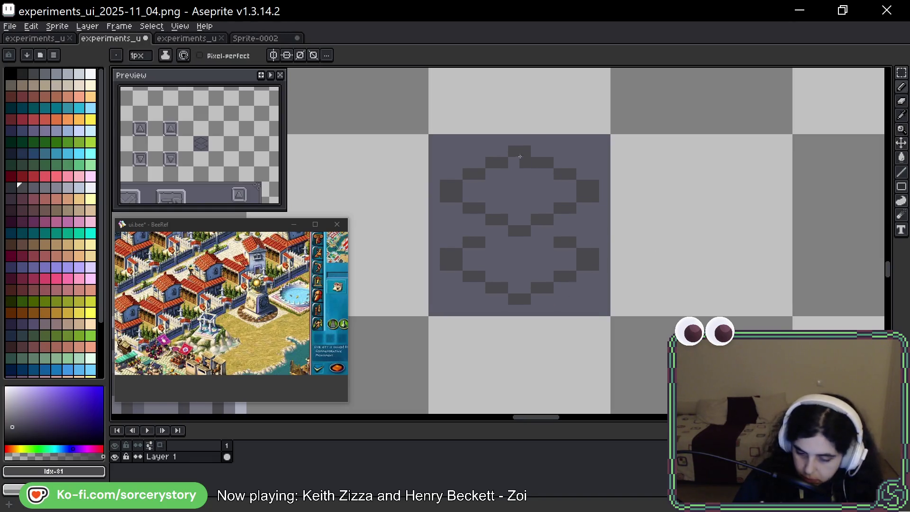
Select the middle rows of the stacked diamonds and shift them by one pixel
{"action": "key", "text": "m"}
{"action": "mouse_move", "coordinate": [447, 193]}
{"action": "left_mouse_down"}
{"action": "mouse_move", "coordinate": [599, 227]}
{"action": "mouse_move", "coordinate": [593, 232]}
{"action": "left_mouse_up"}
{"action": "left_click", "coordinate": [589, 214]}
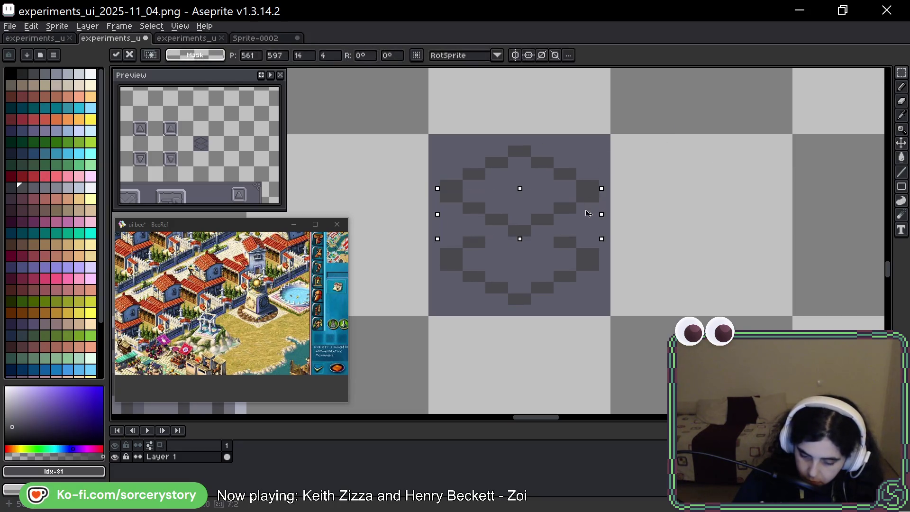
{"action": "key", "text": "alt+shift"}
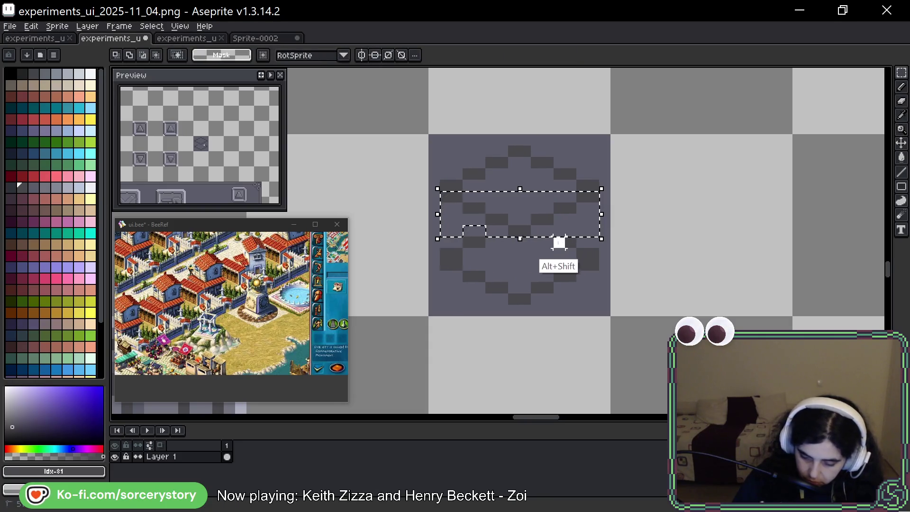
{"action": "left_click_drag", "start_coordinate": [600, 199], "coordinate": [589, 211]}
{"action": "left_click", "coordinate": [491, 310]}
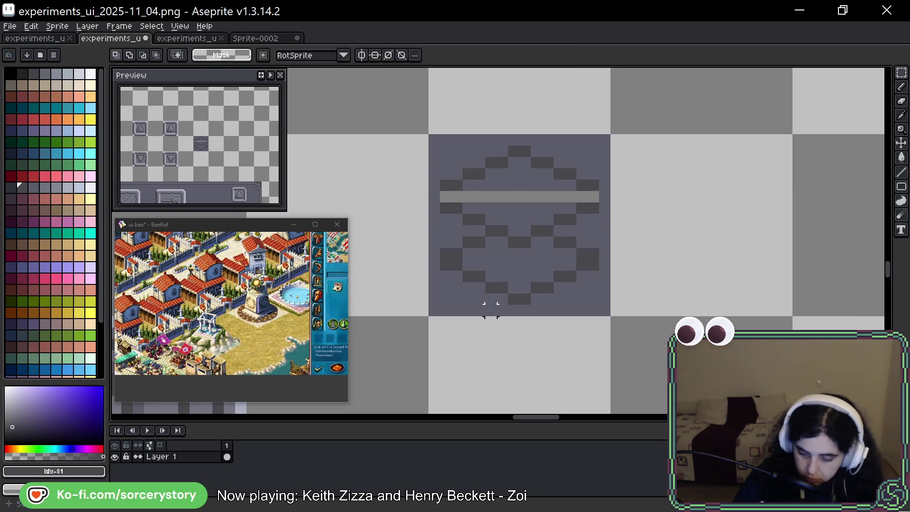
{"action": "key", "text": "b"}
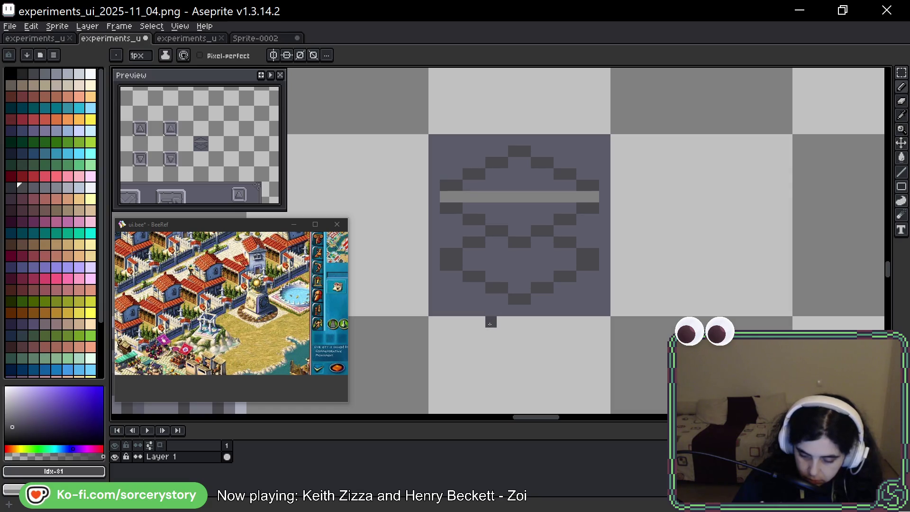
Undo back to the single diamond, copy its dark tile one tile right, and save
{"action": "key", "text": "ctrl+z"}
{"action": "key", "text": "ctrl+z"}
{"action": "key", "text": "ctrl+z"}
{"action": "key", "text": "ctrl+z"}
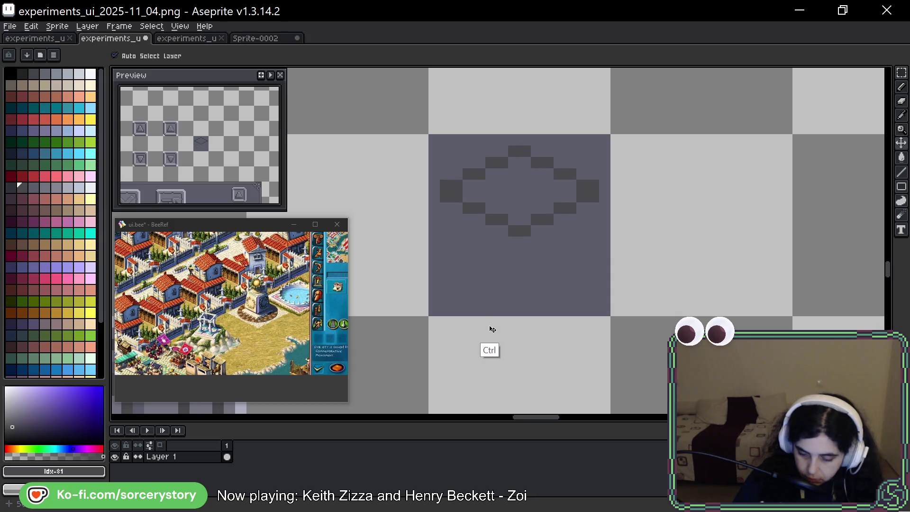
{"action": "key", "text": "ctrl+z"}
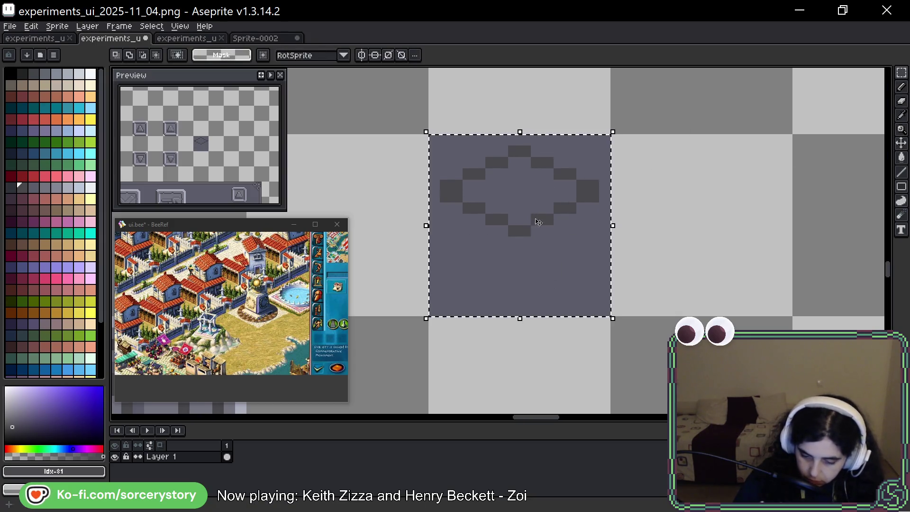
{"action": "left_click_drag", "start_coordinate": [543, 213], "coordinate": [726, 213]}
{"action": "key", "text": "ctrl+s"}
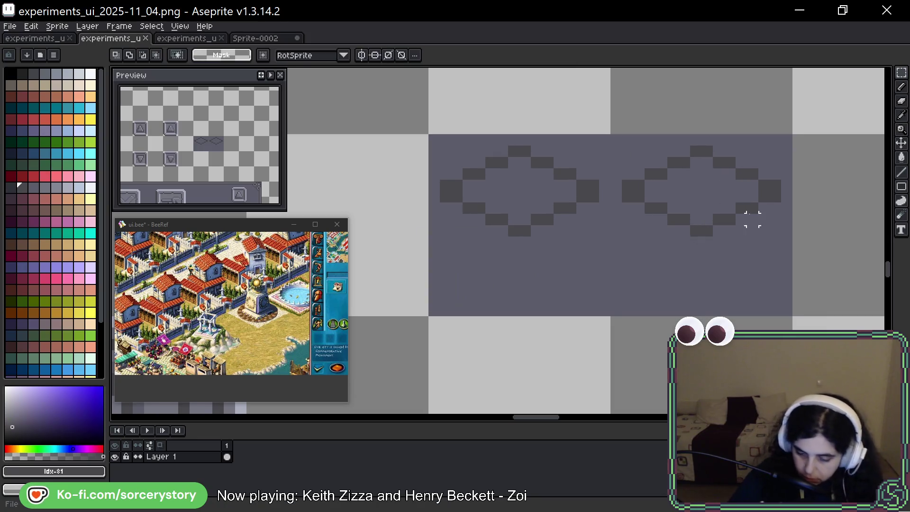
Select the right diamond's lower half and nudge it down
{"action": "scroll", "coordinate": [752, 219], "scroll_direction": "right", "scroll_amount": 3}
{"action": "scroll", "coordinate": [394, 208], "scroll_direction": "up", "scroll_amount": 1}
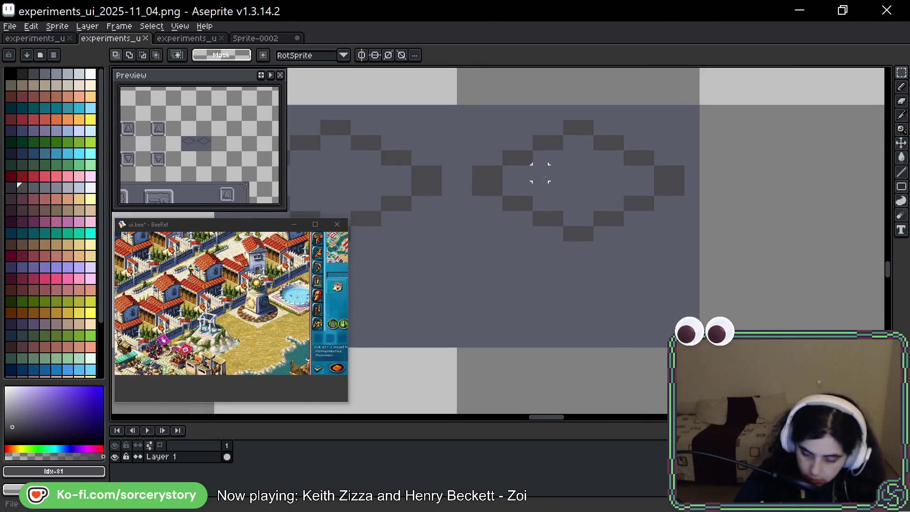
{"action": "left_click_drag", "start_coordinate": [479, 182], "coordinate": [682, 237]}
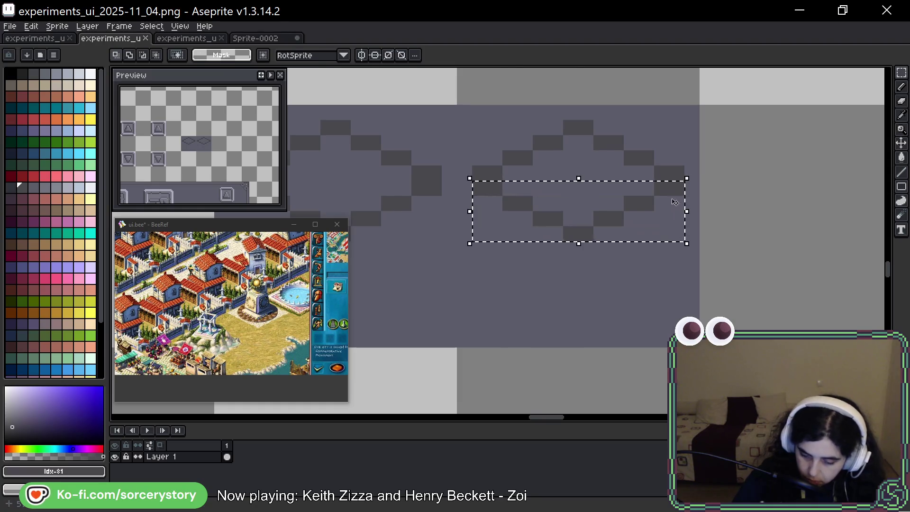
{"action": "key", "text": "Down"}
{"action": "key", "text": "Down"}
{"action": "key", "text": "ctrl+d"}
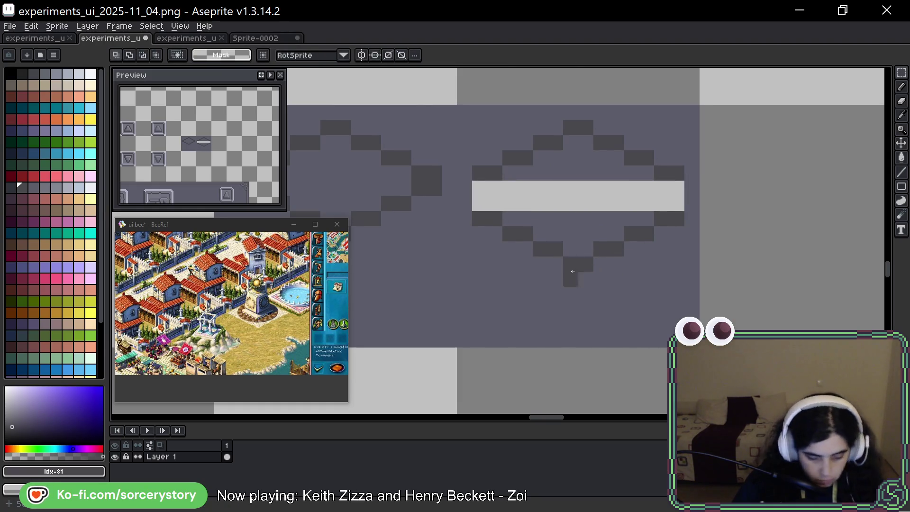
{"action": "key", "text": "b"}
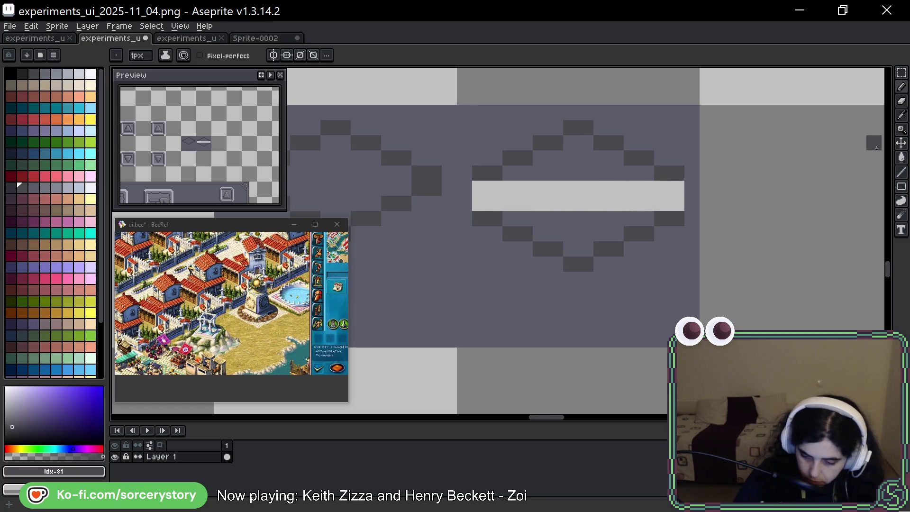
Try a 2px-thick dark line from the diamond's top, undo it, and redraw along the upper-left edge
{"action": "left_click", "coordinate": [899, 173]}
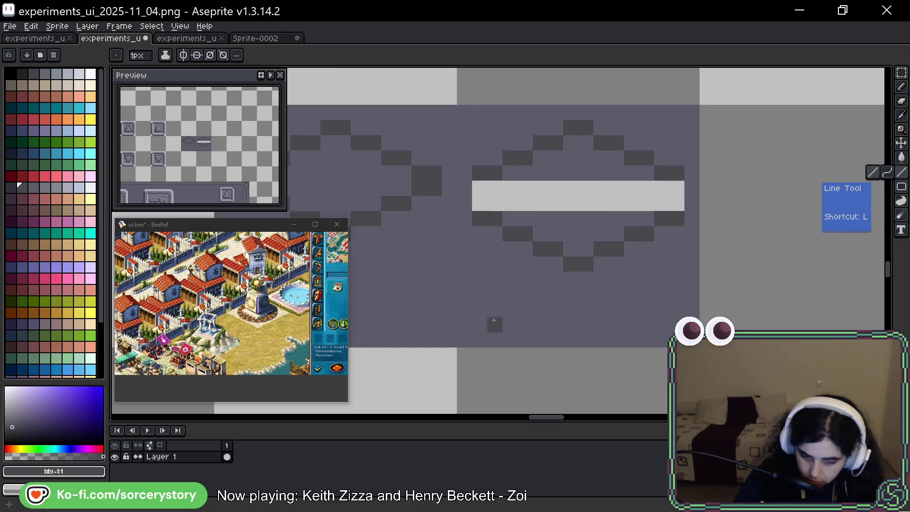
{"action": "key", "text": "plus"}
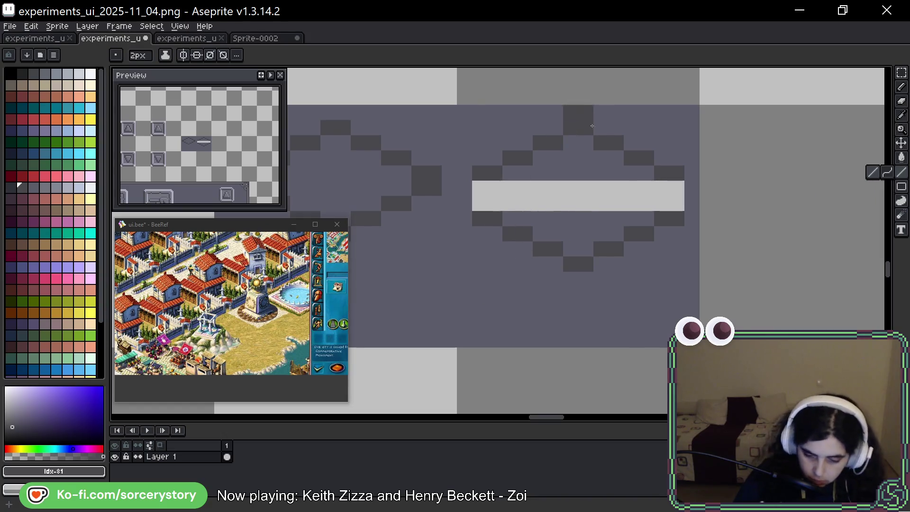
{"action": "mouse_move", "coordinate": [584, 141]}
{"action": "left_mouse_down"}
{"action": "mouse_move", "coordinate": [488, 195]}
{"action": "mouse_move", "coordinate": [530, 188]}
{"action": "mouse_move", "coordinate": [579, 144]}
{"action": "mouse_move", "coordinate": [491, 189]}
{"action": "left_mouse_up"}
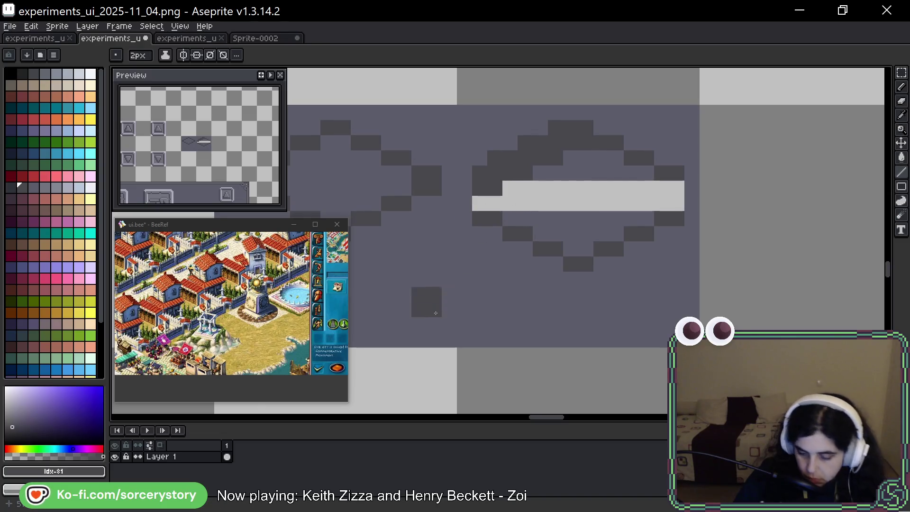
{"action": "key", "text": "ctrl+z"}
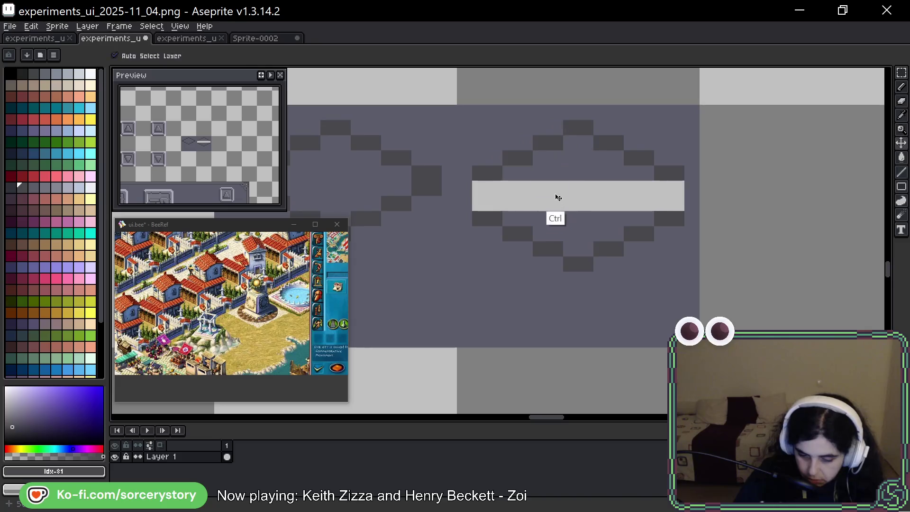
{"action": "mouse_move", "coordinate": [577, 145]}
{"action": "left_mouse_down"}
{"action": "mouse_move", "coordinate": [480, 190]}
{"action": "mouse_move", "coordinate": [488, 222]}
{"action": "mouse_move", "coordinate": [522, 241]}
{"action": "mouse_move", "coordinate": [555, 235]}
{"action": "mouse_move", "coordinate": [581, 249]}
{"action": "mouse_move", "coordinate": [673, 206]}
{"action": "mouse_move", "coordinate": [668, 187]}
{"action": "mouse_move", "coordinate": [615, 154]}
{"action": "left_mouse_up"}
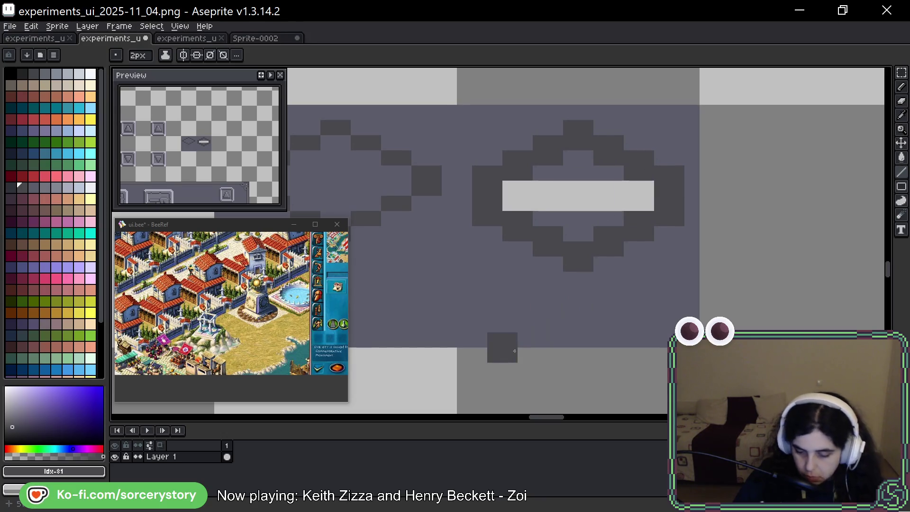
Paint over both light bars inside the diamond with background grey #5b5c69
{"action": "left_click", "coordinate": [585, 175], "text": "alt"}
{"action": "left_click", "coordinate": [584, 198]}
{"action": "mouse_move", "coordinate": [584, 198]}
{"action": "left_mouse_down"}
{"action": "mouse_move", "coordinate": [652, 197]}
{"action": "mouse_move", "coordinate": [505, 196]}
{"action": "left_mouse_up"}
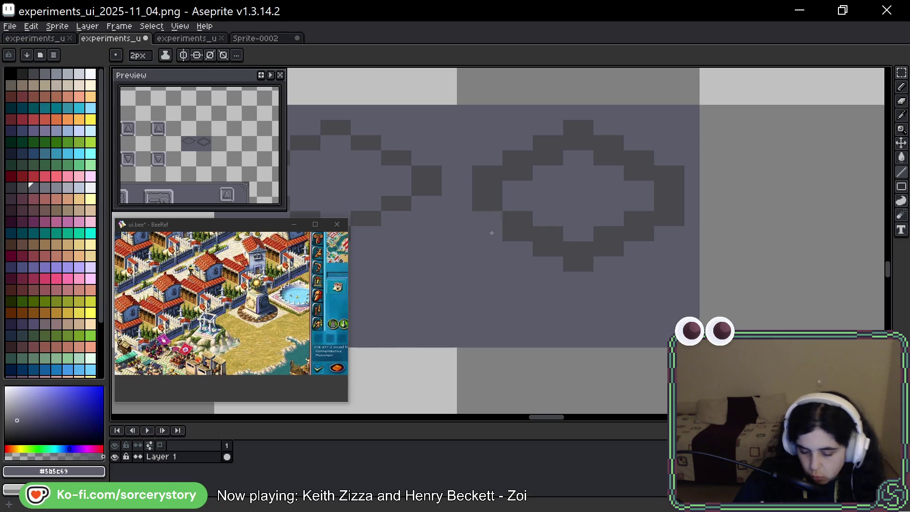
Add dark #43474d blocks at the diamond's left and right tips, then undo them
{"action": "left_click", "coordinate": [487, 216], "text": "alt"}
{"action": "left_click", "coordinate": [482, 198]}
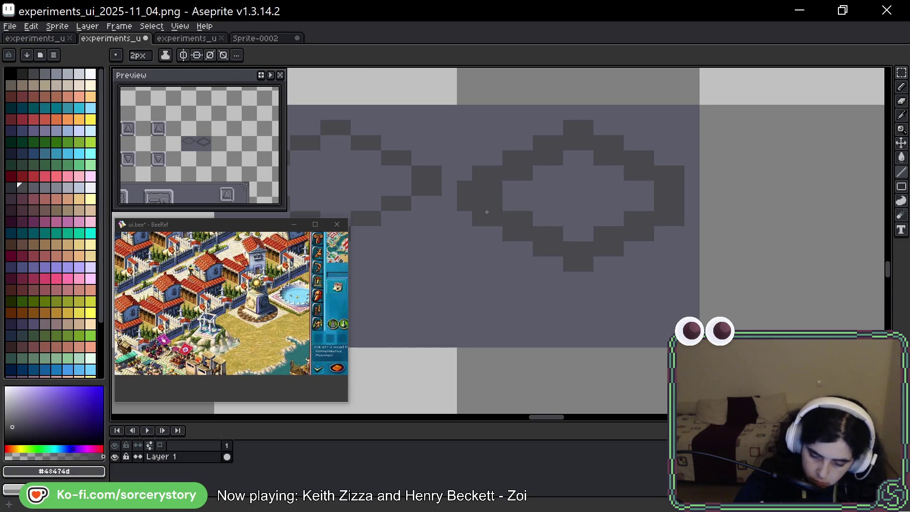
{"action": "left_click", "coordinate": [689, 199]}
{"action": "left_click", "coordinate": [699, 196]}
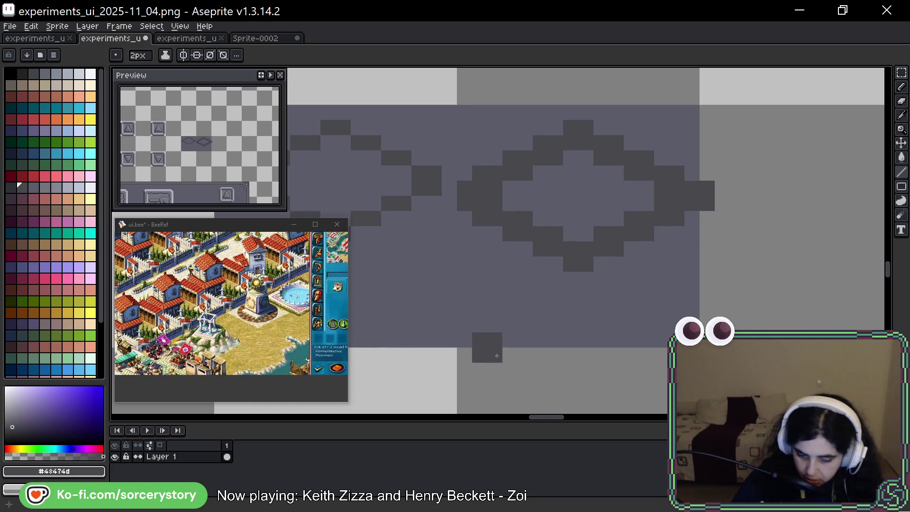
{"action": "key", "text": "ctrl+z"}
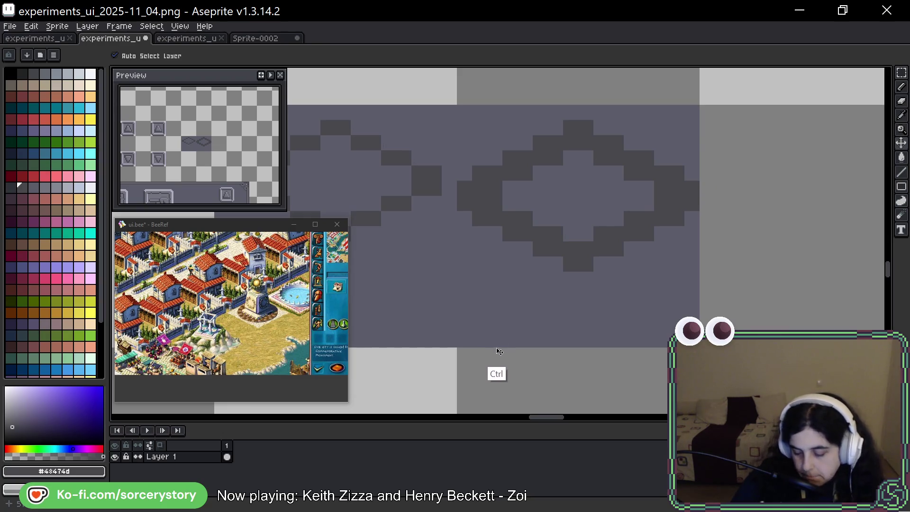
{"action": "key", "text": "ctrl+z"}
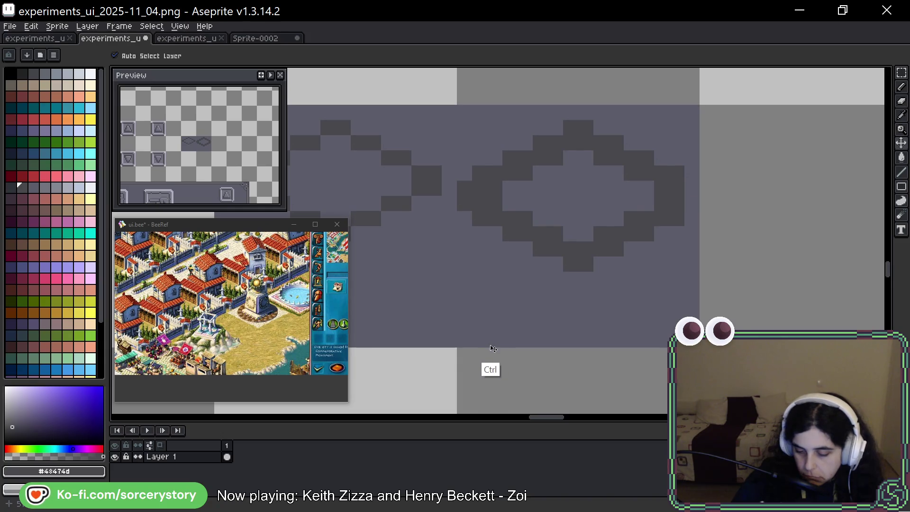
{"action": "key", "text": "ctrl+z"}
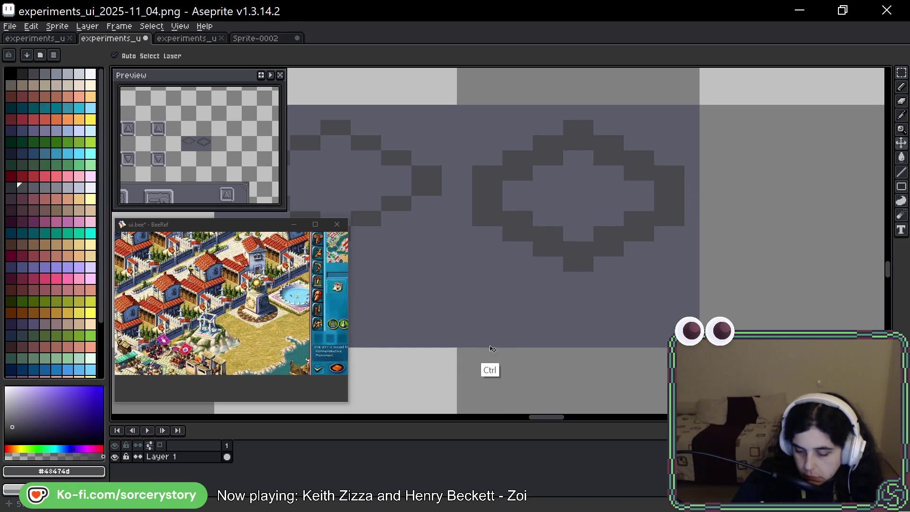
Lasso the diamond's lower half and raise it two pixels, then deselect
{"action": "key", "text": "shift+q"}
{"action": "left_click", "coordinate": [480, 203]}
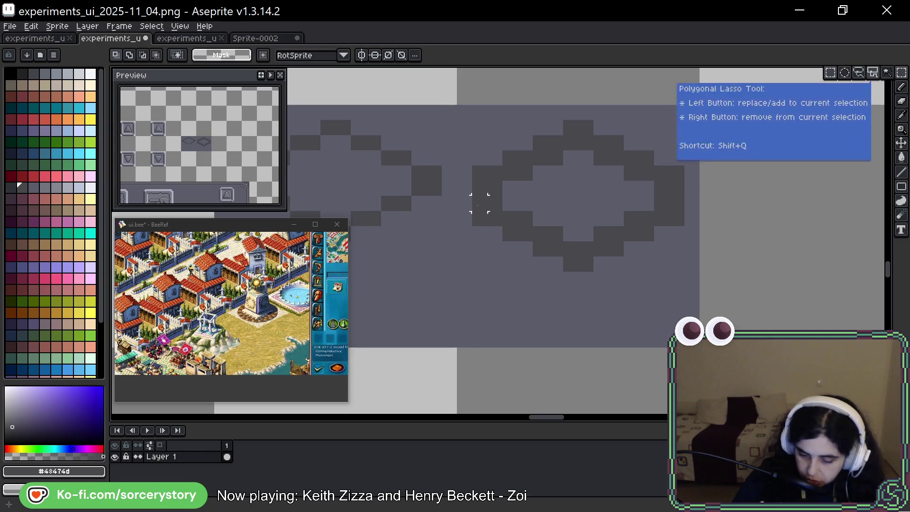
{"action": "left_click", "coordinate": [571, 203]}
{"action": "left_click", "coordinate": [571, 234]}
{"action": "left_click_drag", "start_coordinate": [578, 241], "coordinate": [681, 269]}
{"action": "left_click_drag", "start_coordinate": [670, 225], "coordinate": [670, 209]}
{"action": "key", "text": "Return"}
{"action": "key", "text": "ctrl+d"}
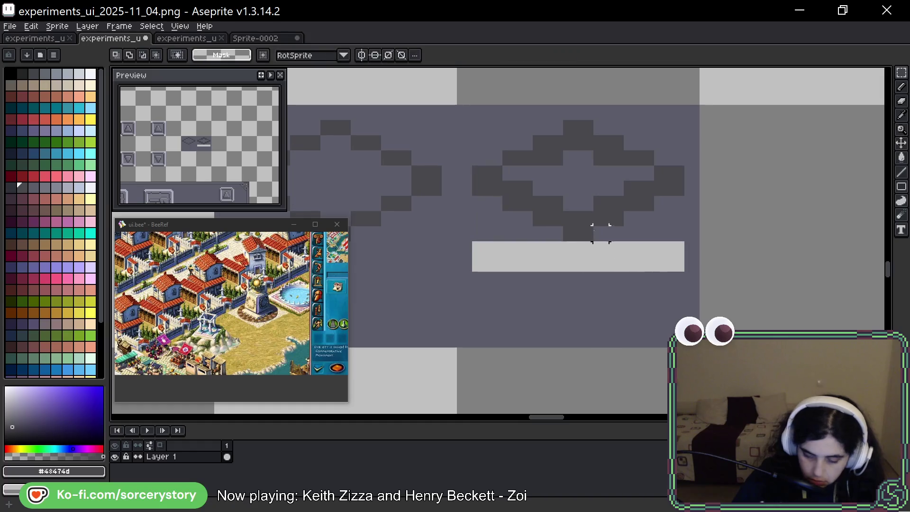
Fill the inner-row gaps with dark pixels and paint out the light strip in #5b5c69
{"action": "key", "text": "b"}
{"action": "left_click", "coordinate": [510, 173]}
{"action": "left_click", "coordinate": [526, 173]}
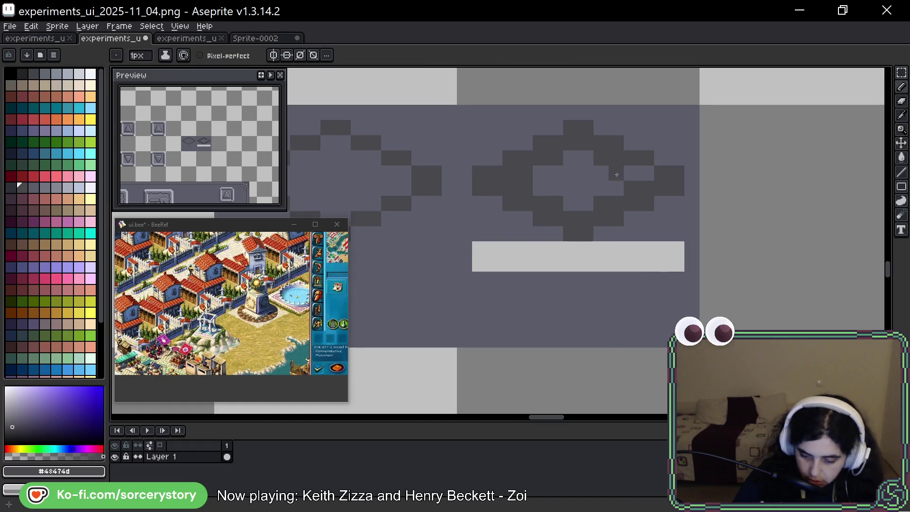
{"action": "left_click", "coordinate": [640, 173]}
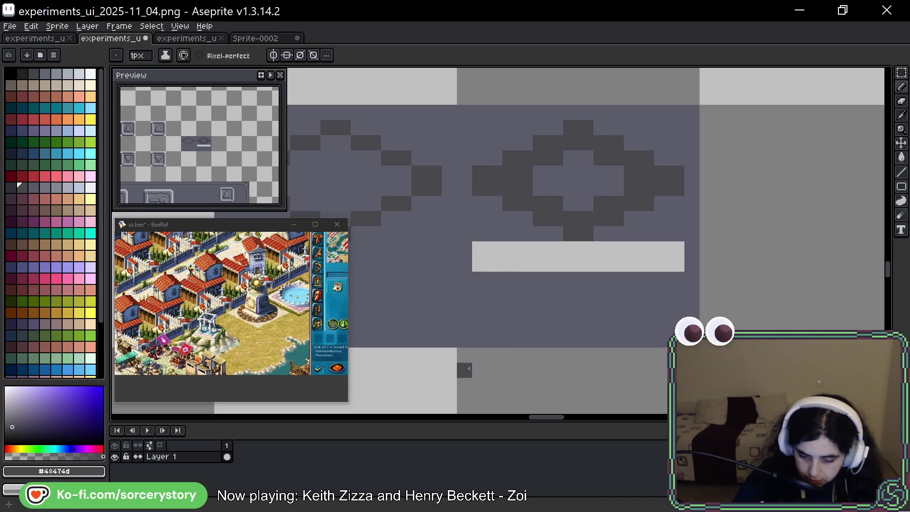
{"action": "left_click", "coordinate": [488, 223], "text": "alt"}
{"action": "mouse_move", "coordinate": [479, 249]}
{"action": "left_mouse_down"}
{"action": "mouse_move", "coordinate": [684, 253]}
{"action": "mouse_move", "coordinate": [487, 264]}
{"action": "left_mouse_up"}
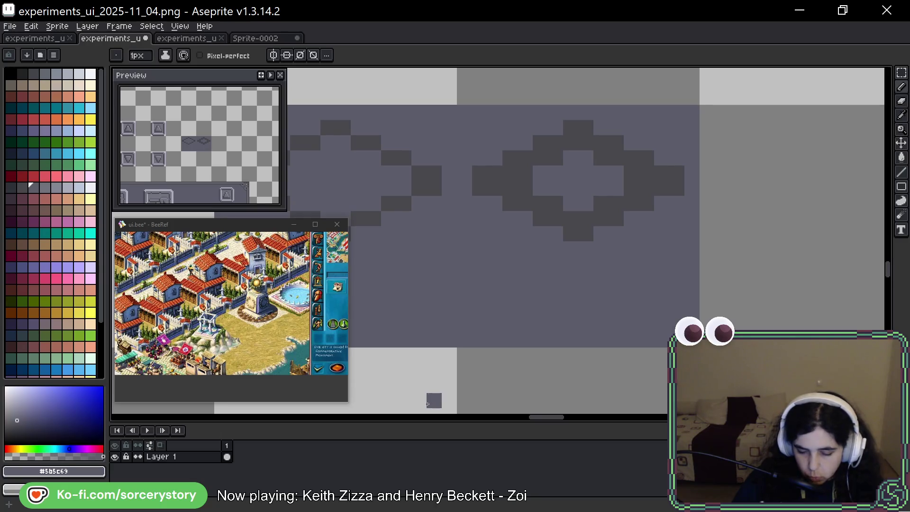
Marquee-select the whole diamond tile
{"action": "key", "text": "w"}
{"action": "key", "text": "m"}
{"action": "mouse_move", "coordinate": [472, 119]}
{"action": "left_mouse_down"}
{"action": "mouse_move", "coordinate": [577, 209]}
{"action": "mouse_move", "coordinate": [685, 258]}
{"action": "left_mouse_up"}
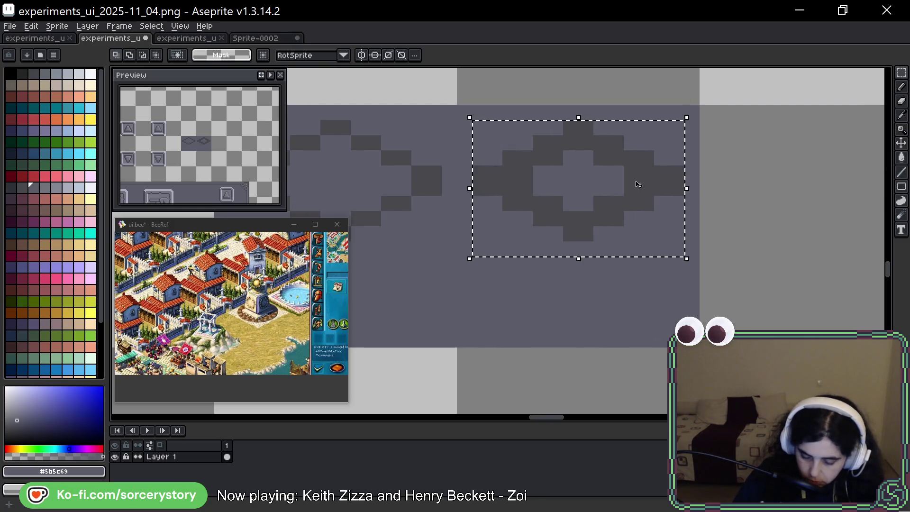
Copy the diamond tile to the right and commit it
{"action": "mouse_move", "coordinate": [626, 197]}
{"action": "left_mouse_down"}
{"action": "mouse_move", "coordinate": [610, 256]}
{"action": "mouse_move", "coordinate": [801, 220]}
{"action": "left_mouse_up"}
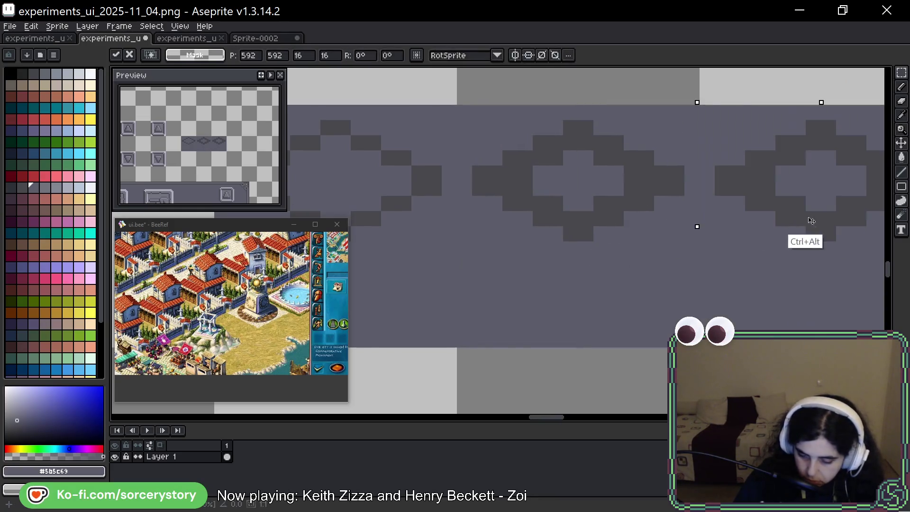
{"action": "scroll", "coordinate": [558, 209], "scroll_direction": "down", "scroll_amount": 1}
{"action": "key", "text": "Return"}
{"action": "key", "text": "ctrl+shift+d"}
{"action": "mouse_move", "coordinate": [604, 205]}
{"action": "left_mouse_down"}
{"action": "mouse_move", "coordinate": [646, 252]}
{"action": "mouse_move", "coordinate": [634, 222]}
{"action": "left_mouse_up"}
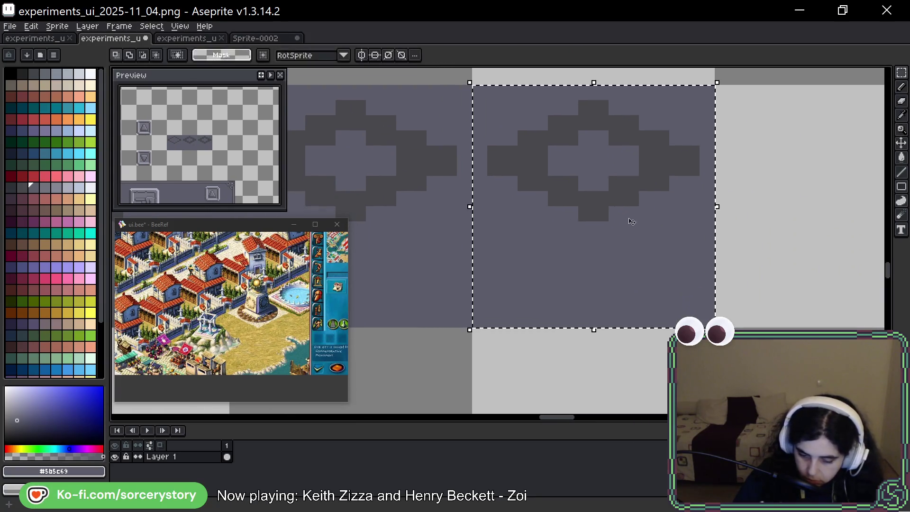
{"action": "key", "text": "ctrl+d"}
Duplicate the right diamond tile below itself and join them with dark #43474d blocks
{"action": "mouse_move", "coordinate": [494, 107]}
{"action": "left_mouse_down"}
{"action": "mouse_move", "coordinate": [694, 197]}
{"action": "mouse_move", "coordinate": [697, 220]}
{"action": "mouse_move", "coordinate": [654, 260]}
{"action": "mouse_move", "coordinate": [665, 173]}
{"action": "left_mouse_up"}
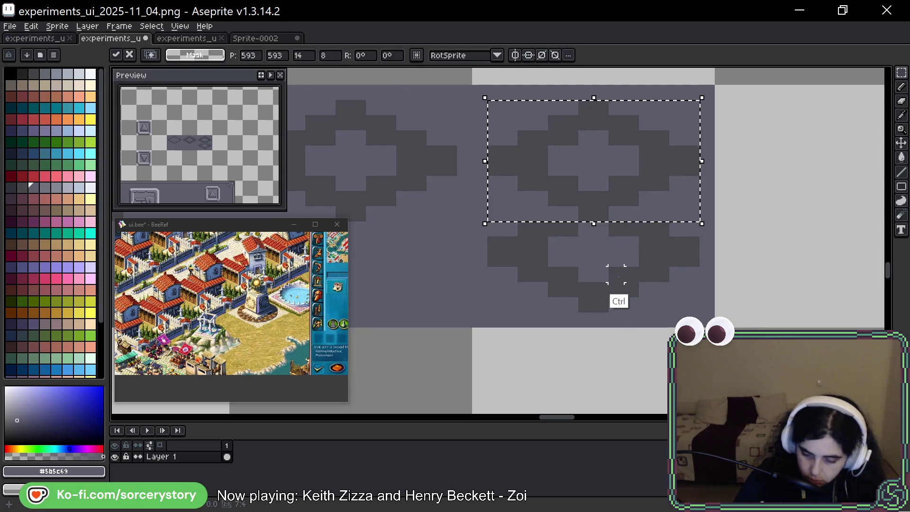
{"action": "key", "text": "ctrl+d"}
{"action": "left_click", "coordinate": [525, 229], "text": "alt"}
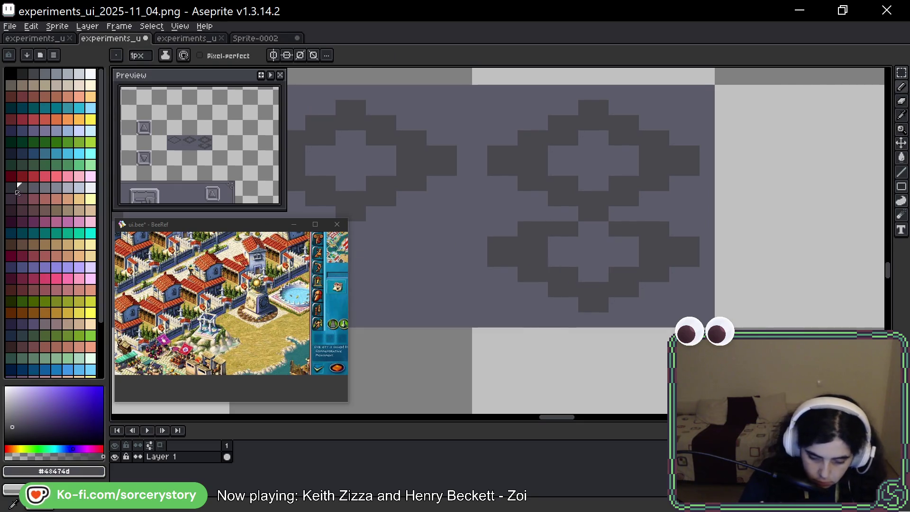
{"action": "left_click_drag", "start_coordinate": [556, 214], "coordinate": [631, 214]}
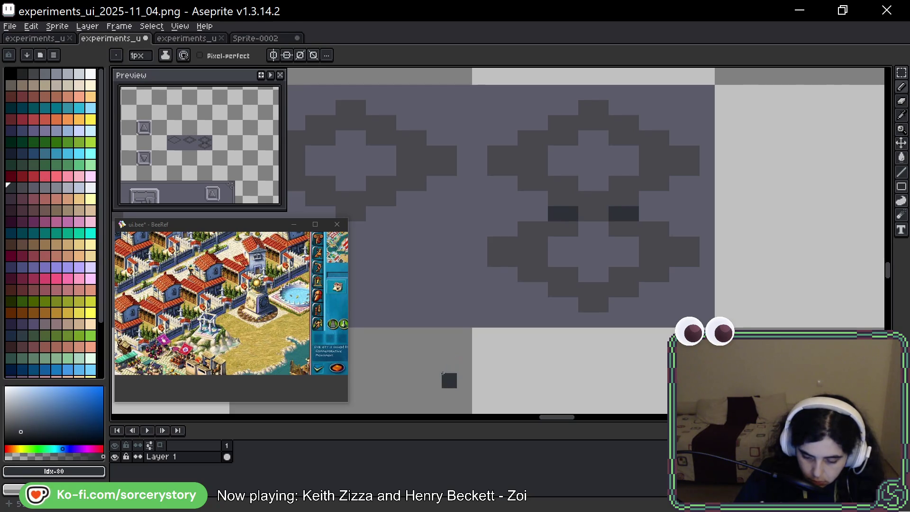
Select the lower diamond and test nudging it up one pixel and back
{"action": "left_click", "coordinate": [901, 72]}
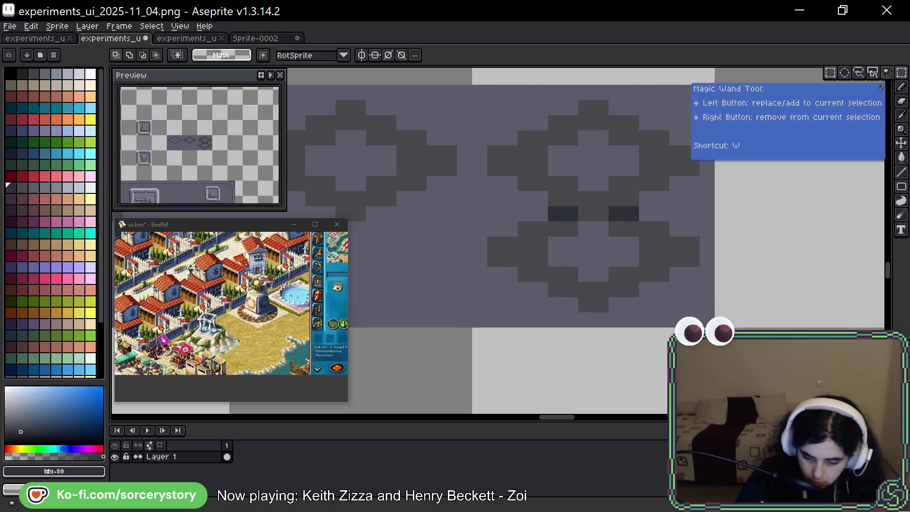
{"action": "mouse_move", "coordinate": [494, 228]}
{"action": "left_mouse_down"}
{"action": "mouse_move", "coordinate": [609, 309]}
{"action": "mouse_move", "coordinate": [698, 311]}
{"action": "left_mouse_up"}
{"action": "key", "text": "Up"}
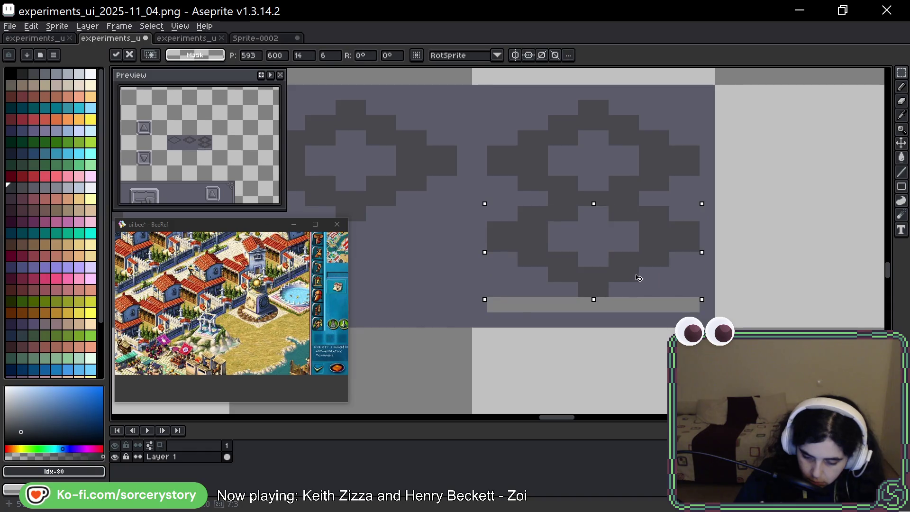
{"action": "key", "text": "Down"}
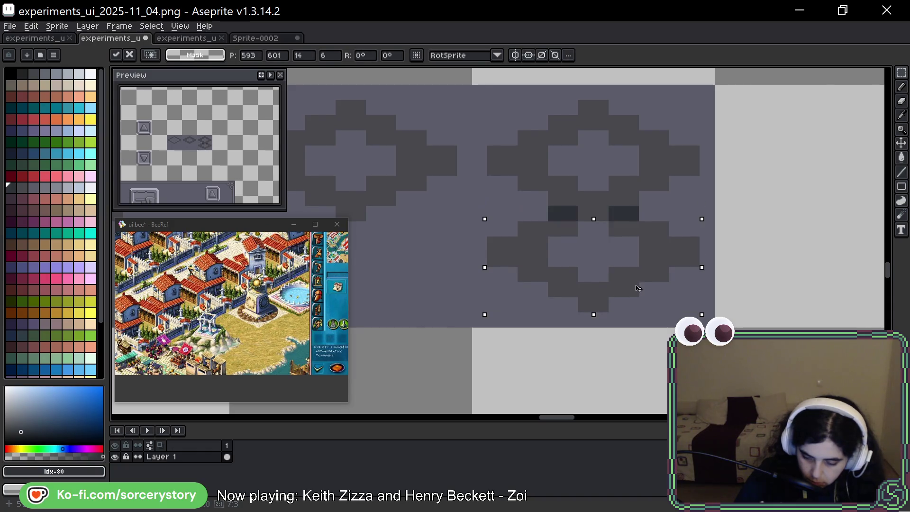
{"action": "key", "text": "Return"}
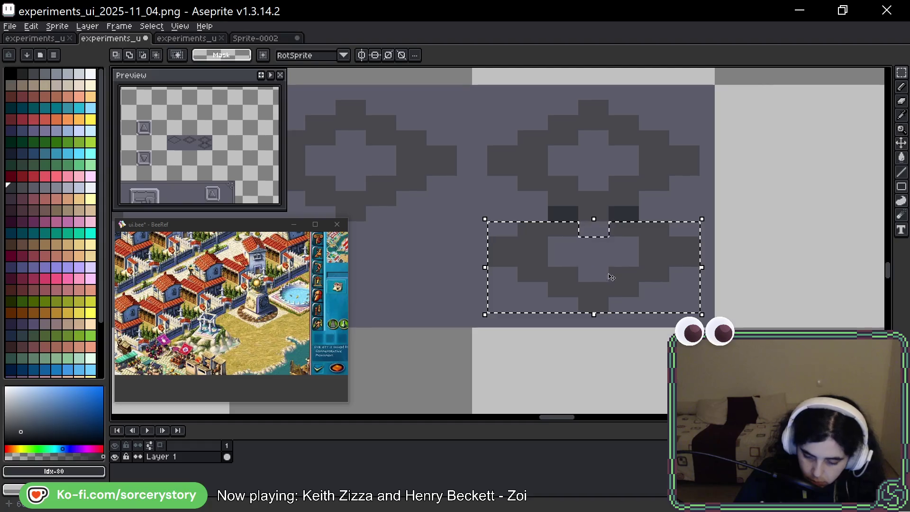
{"action": "key", "text": "Up"}
{"action": "key", "text": "Down"}
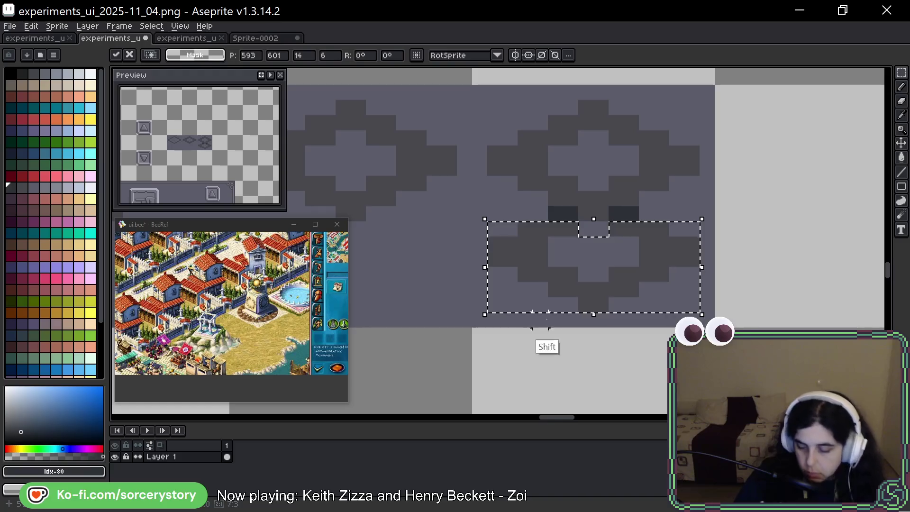
{"action": "key", "text": "Return"}
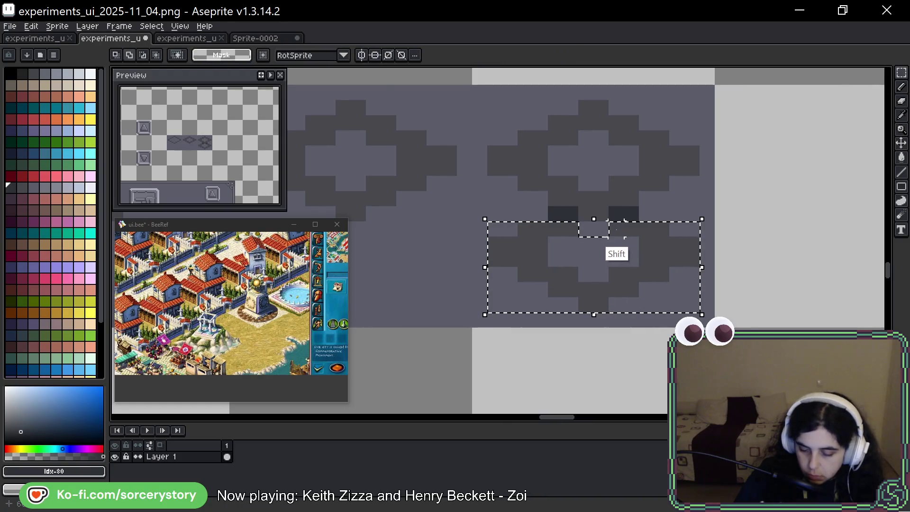
Trim the selection, nudge the lower half up, then cancel the move and deselect
{"action": "left_click", "coordinate": [554, 229], "text": "alt+shift"}
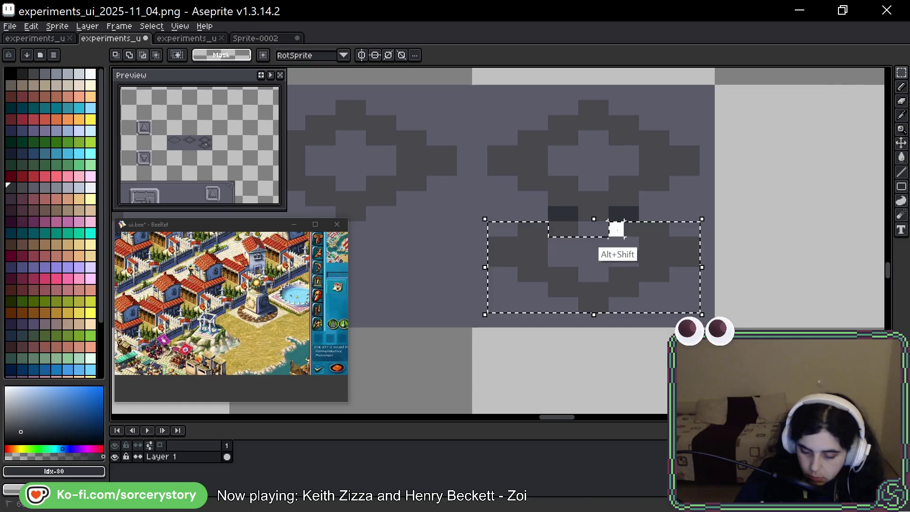
{"action": "key", "text": "Up"}
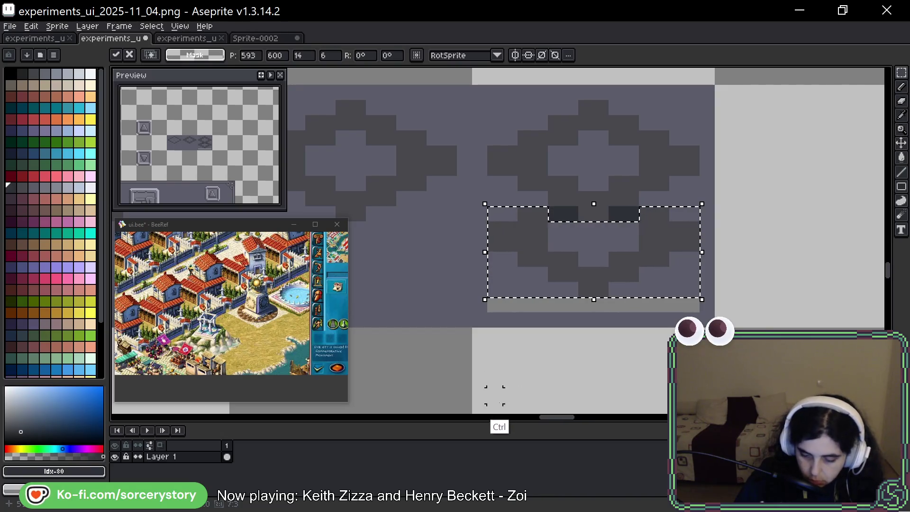
{"action": "key", "text": "Up"}
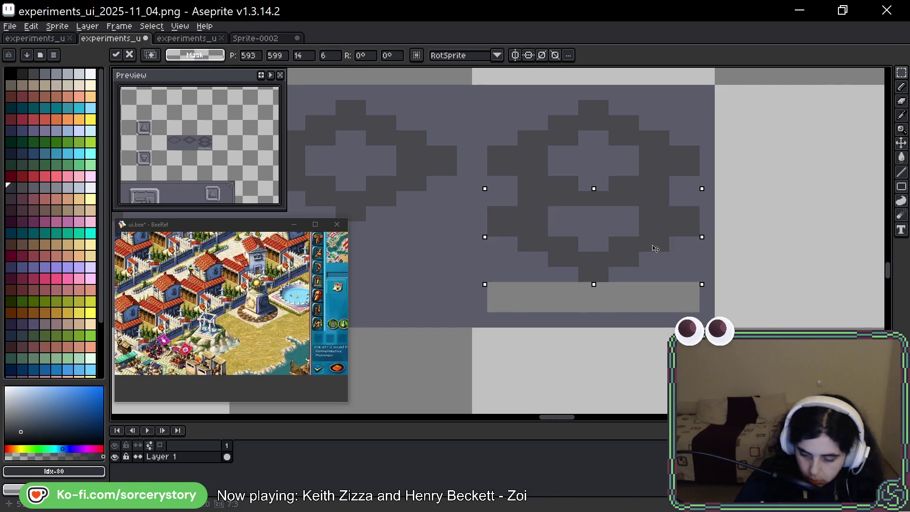
{"action": "key", "text": "Escape"}
{"action": "key", "text": "ctrl+d"}
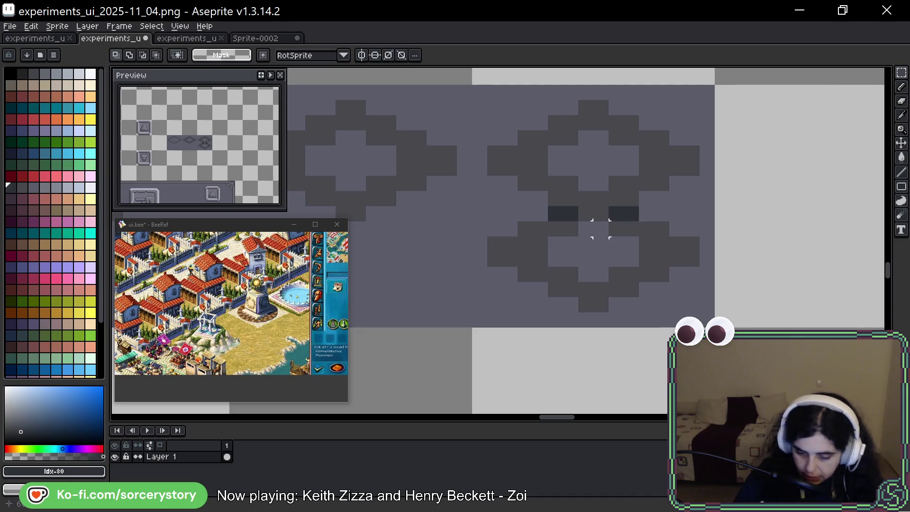
Paste a copy of the diamond ring into the empty cell
{"action": "key", "text": "space"}
{"action": "mouse_move", "coordinate": [716, 218]}
{"action": "left_mouse_down"}
{"action": "mouse_move", "coordinate": [654, 212]}
{"action": "mouse_move", "coordinate": [591, 248]}
{"action": "mouse_move", "coordinate": [717, 262]}
{"action": "left_mouse_up"}
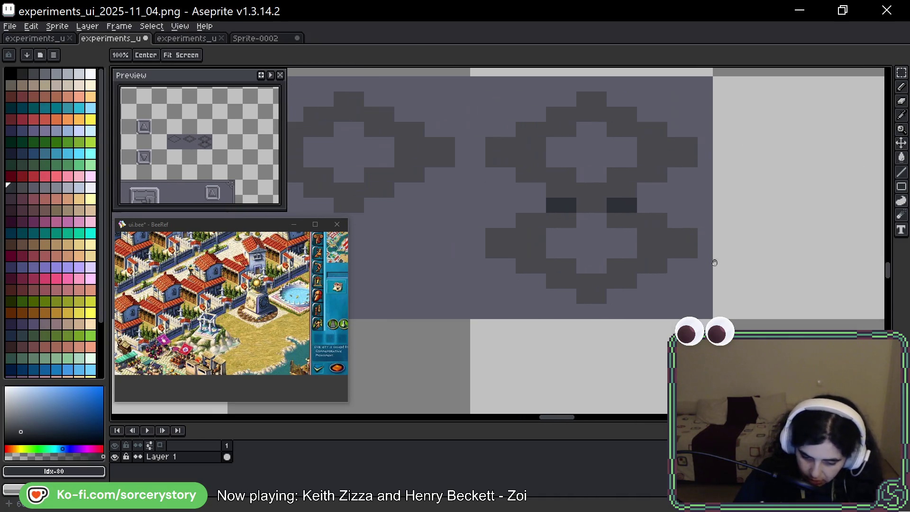
{"action": "key", "text": "ctrl+v"}
{"action": "mouse_move", "coordinate": [374, 209]}
{"action": "left_mouse_down"}
{"action": "mouse_move", "coordinate": [821, 236]}
{"action": "mouse_move", "coordinate": [744, 254]}
{"action": "mouse_move", "coordinate": [661, 240]}
{"action": "left_mouse_up"}
{"action": "key", "text": "space"}
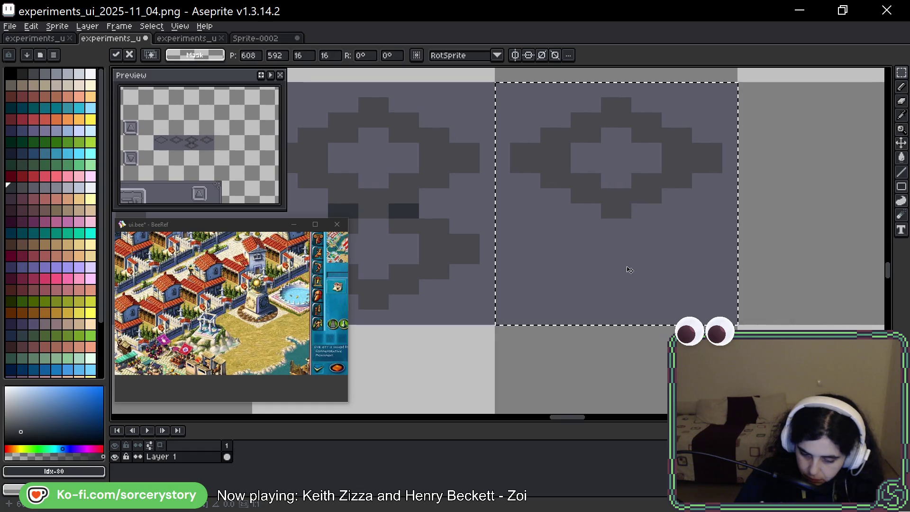
{"action": "key", "text": "w"}
Select the dark ring by colour and place a duplicate just below it
{"action": "left_click", "coordinate": [646, 142]}
{"action": "mouse_move", "coordinate": [660, 159]}
{"action": "left_mouse_down"}
{"action": "mouse_move", "coordinate": [661, 284]}
{"action": "mouse_move", "coordinate": [677, 237]}
{"action": "left_mouse_up"}
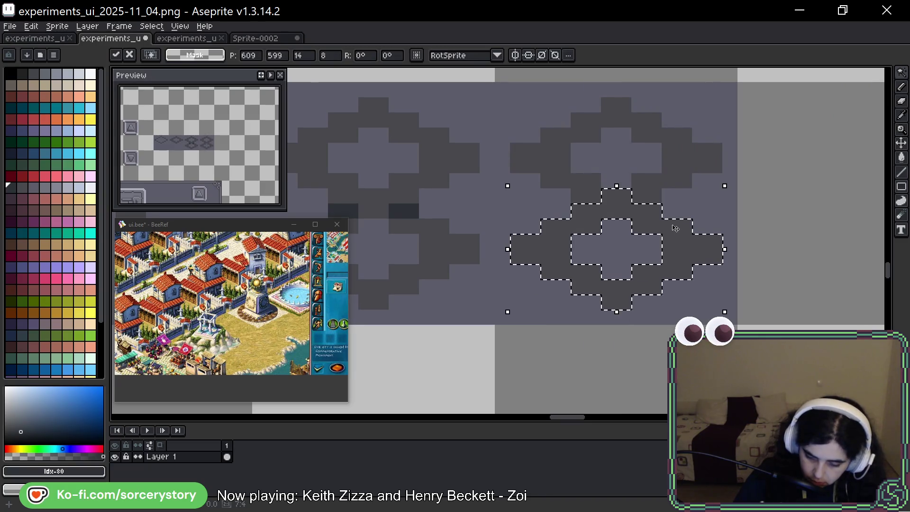
{"action": "key", "text": "ctrl+alt"}
{"action": "mouse_move", "coordinate": [692, 256]}
{"action": "left_mouse_down"}
{"action": "mouse_move", "coordinate": [698, 183]}
{"action": "mouse_move", "coordinate": [708, 189]}
{"action": "mouse_move", "coordinate": [703, 205]}
{"action": "left_mouse_up"}
{"action": "key", "text": "w"}
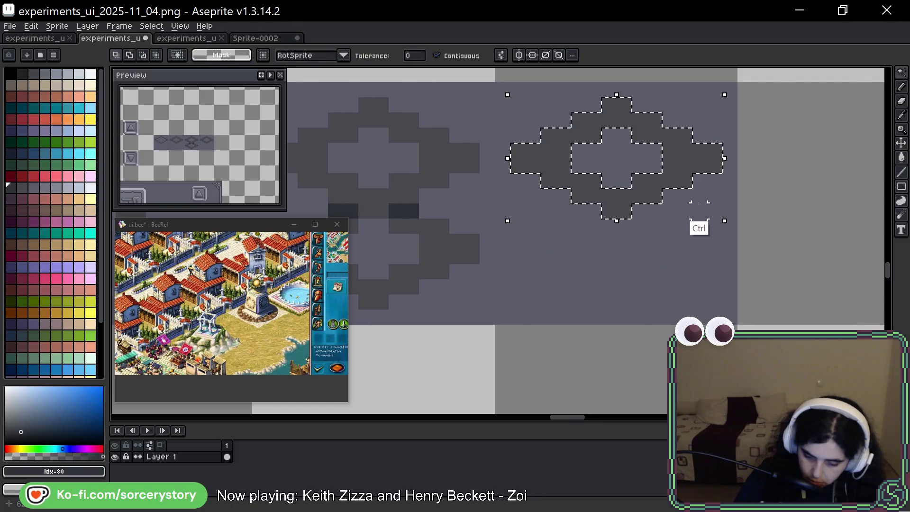
Try filling the ring with background grey, undo it, and move the ring into the next cell
{"action": "left_click", "coordinate": [652, 243], "text": "alt"}
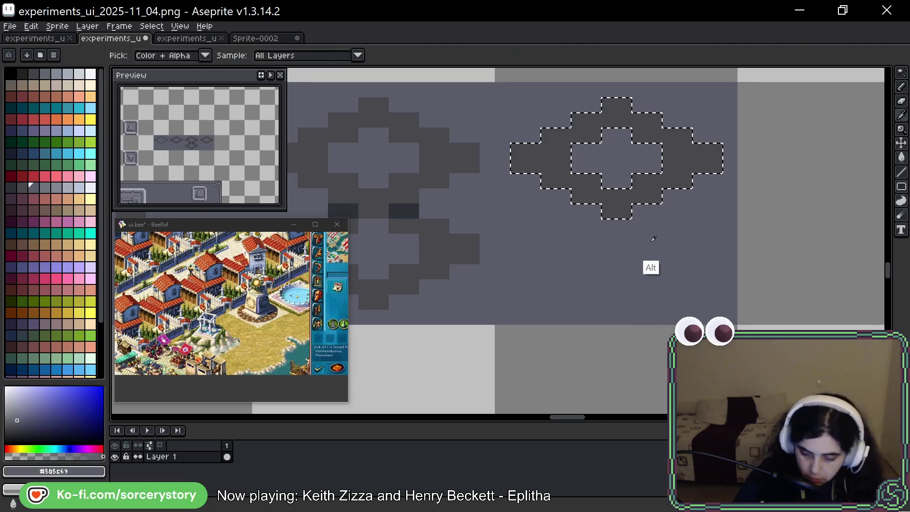
{"action": "key", "text": "f"}
{"action": "key", "text": "ctrl+d"}
{"action": "key", "text": "shift+q"}
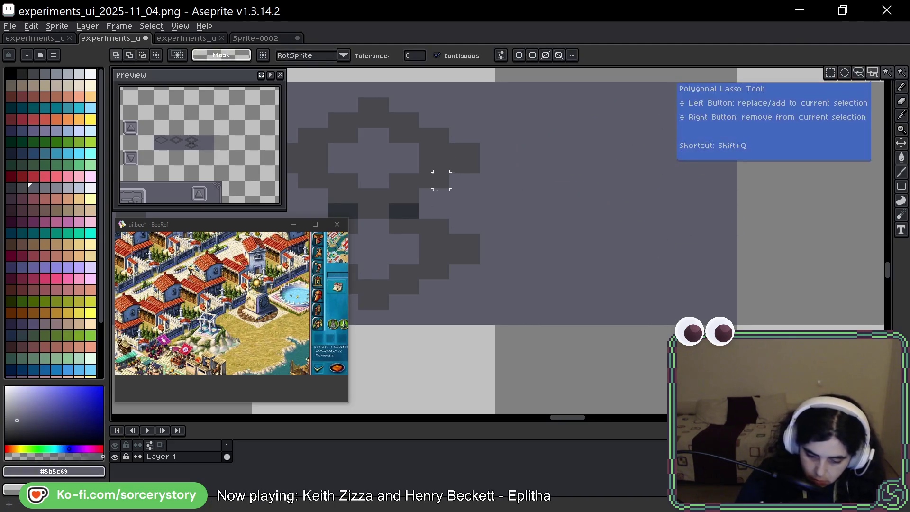
{"action": "key", "text": "ctrl+z"}
{"action": "key", "text": "ctrl+z"}
{"action": "mouse_move", "coordinate": [506, 166]}
{"action": "left_mouse_down"}
{"action": "mouse_move", "coordinate": [740, 184]}
{"action": "mouse_move", "coordinate": [603, 201]}
{"action": "mouse_move", "coordinate": [332, 192]}
{"action": "mouse_move", "coordinate": [258, 201]}
{"action": "mouse_move", "coordinate": [590, 221]}
{"action": "mouse_move", "coordinate": [561, 228]}
{"action": "mouse_move", "coordinate": [695, 200]}
{"action": "mouse_move", "coordinate": [610, 206]}
{"action": "mouse_move", "coordinate": [606, 309]}
{"action": "mouse_move", "coordinate": [618, 247]}
{"action": "left_mouse_up"}
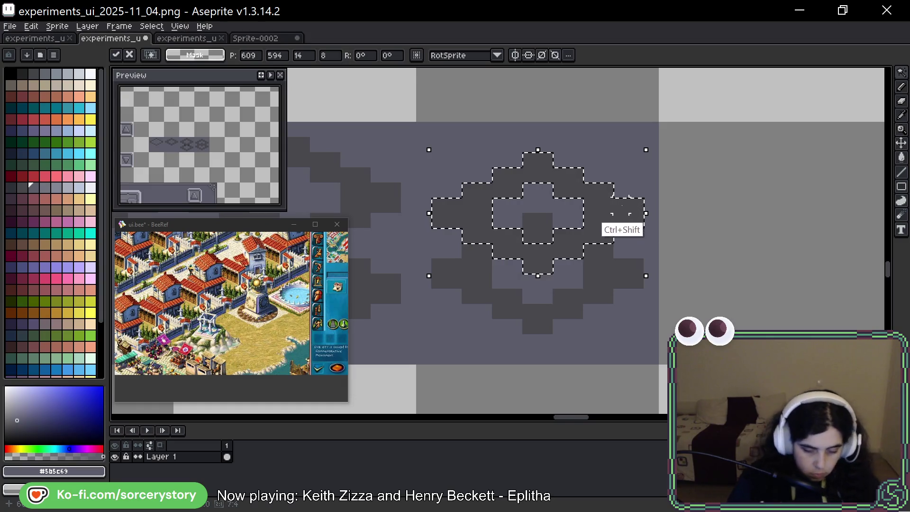
Paint the icon's centre pixel dark, then repaint it with background grey
{"action": "key", "text": "Return"}
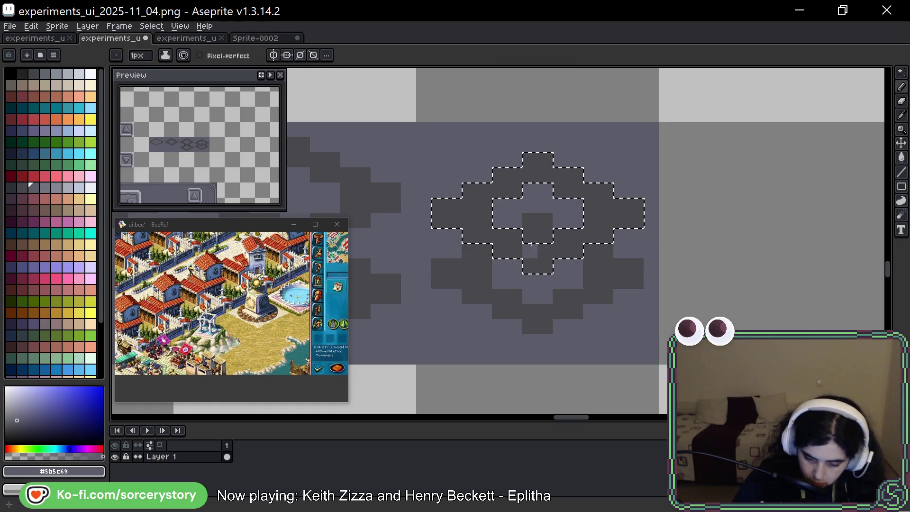
{"action": "left_click", "coordinate": [536, 282], "text": "alt"}
{"action": "left_click", "coordinate": [10, 188]}
{"action": "left_click", "coordinate": [539, 228]}
{"action": "left_click", "coordinate": [532, 229], "text": "alt"}
{"action": "left_click_drag", "start_coordinate": [545, 221], "coordinate": [532, 228]}
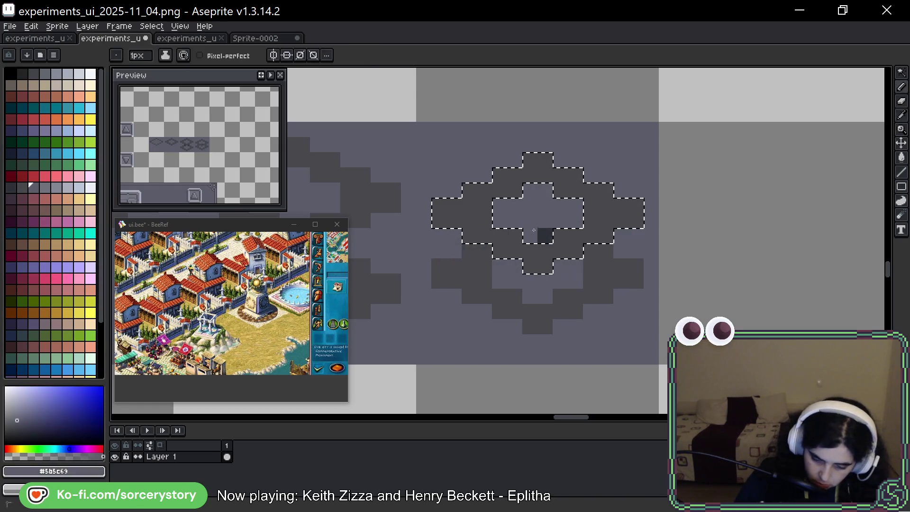
Shade the lower ring's left and right sides with the darker palette colour
{"action": "left_click", "coordinate": [10, 188]}
{"action": "left_click", "coordinate": [469, 250]}
{"action": "left_click", "coordinate": [591, 254]}
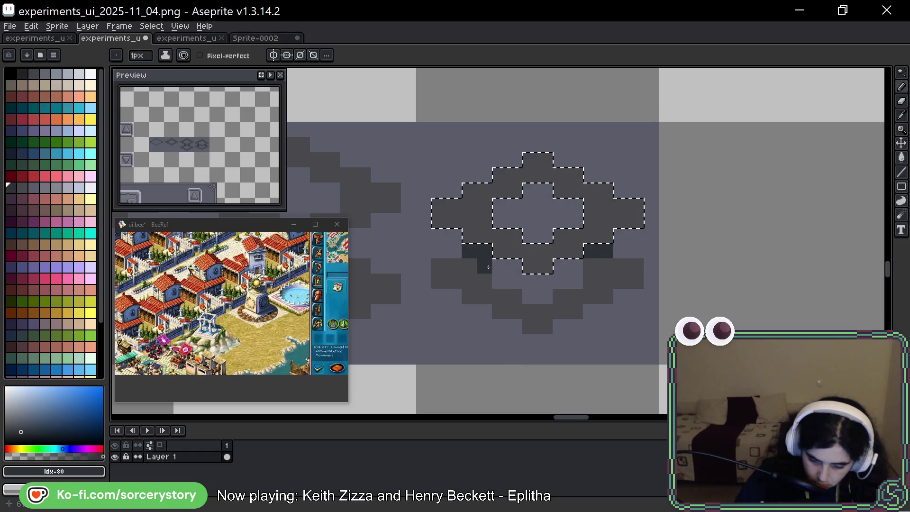
{"action": "left_click", "coordinate": [589, 267]}
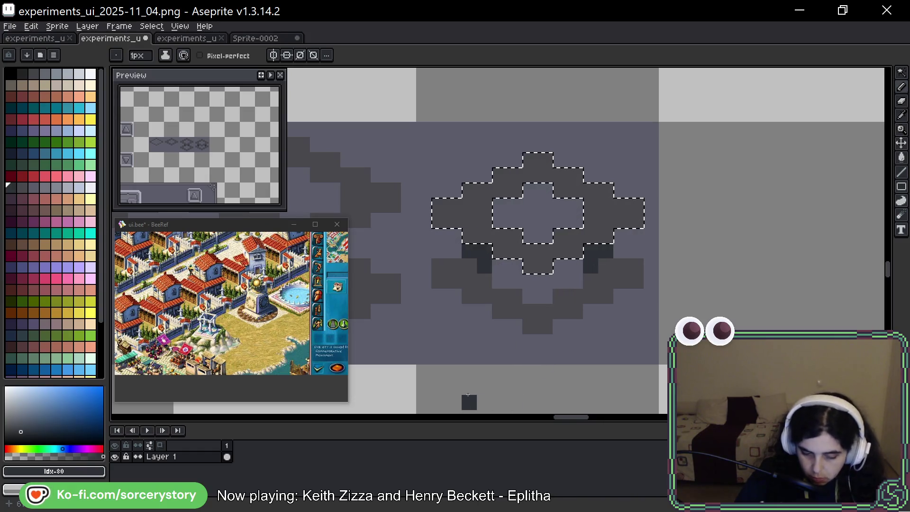
{"action": "mouse_move", "coordinate": [474, 268]}
{"action": "left_mouse_down"}
{"action": "mouse_move", "coordinate": [462, 279]}
{"action": "mouse_move", "coordinate": [480, 297]}
{"action": "mouse_move", "coordinate": [546, 326]}
{"action": "mouse_move", "coordinate": [590, 295]}
{"action": "left_mouse_up"}
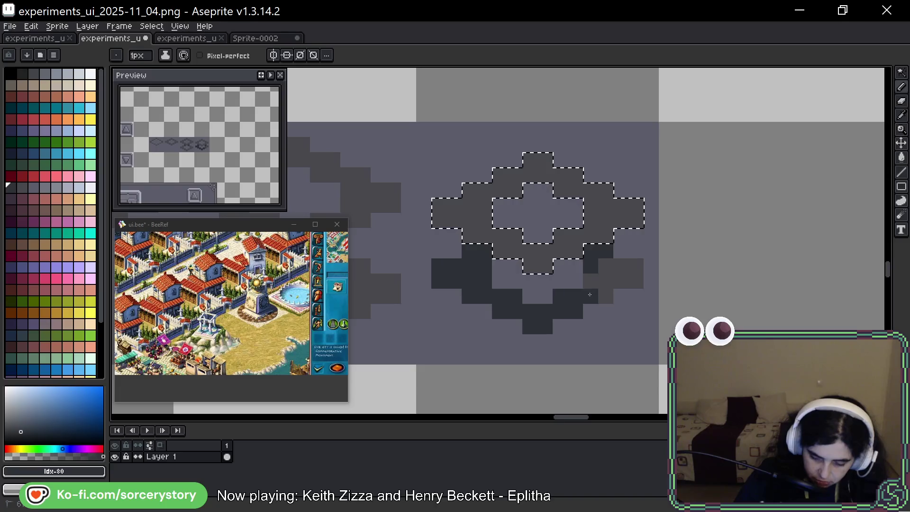
{"action": "left_click", "coordinate": [624, 272]}
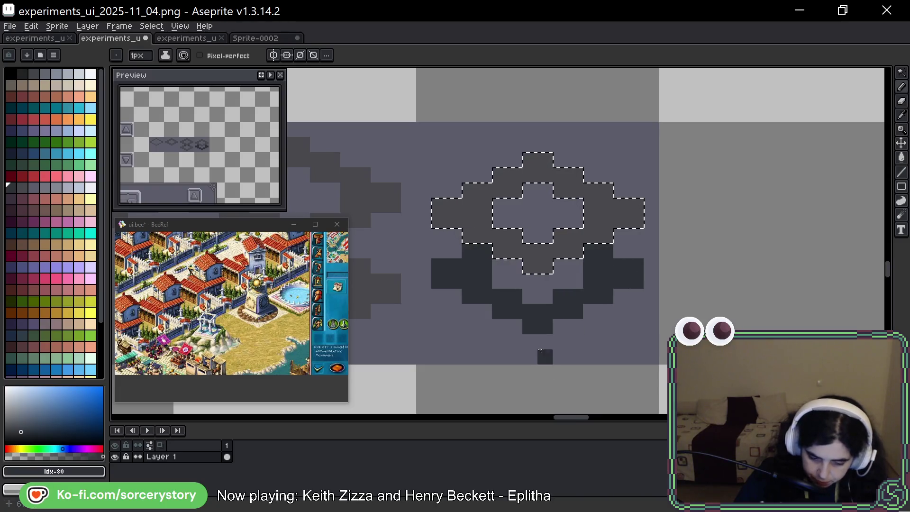
{"action": "key", "text": "ctrl+d"}
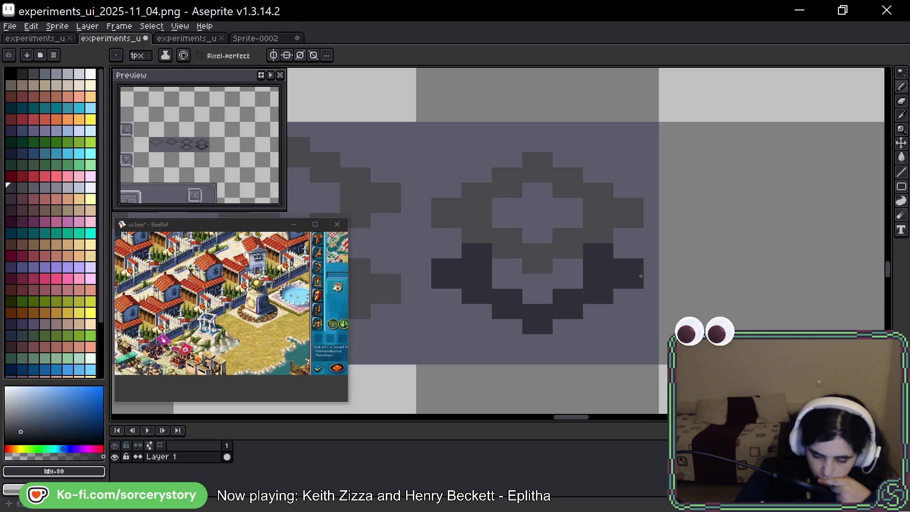
{"action": "left_click", "coordinate": [621, 296]}
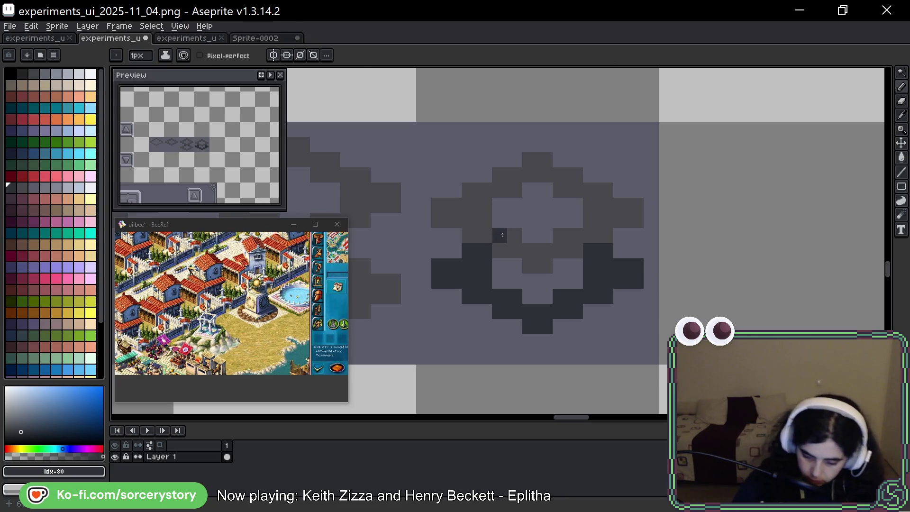
Repaint the dark lower pixels in #48474d and add #2d3136 accents under both side blocks
{"action": "left_click", "coordinate": [491, 253], "text": "alt"}
{"action": "mouse_move", "coordinate": [469, 266]}
{"action": "left_mouse_down"}
{"action": "mouse_move", "coordinate": [479, 280]}
{"action": "mouse_move", "coordinate": [440, 268]}
{"action": "mouse_move", "coordinate": [473, 296]}
{"action": "mouse_move", "coordinate": [501, 289]}
{"action": "mouse_move", "coordinate": [530, 312]}
{"action": "mouse_move", "coordinate": [562, 310]}
{"action": "mouse_move", "coordinate": [635, 270]}
{"action": "mouse_move", "coordinate": [604, 287]}
{"action": "mouse_move", "coordinate": [591, 266]}
{"action": "left_mouse_up"}
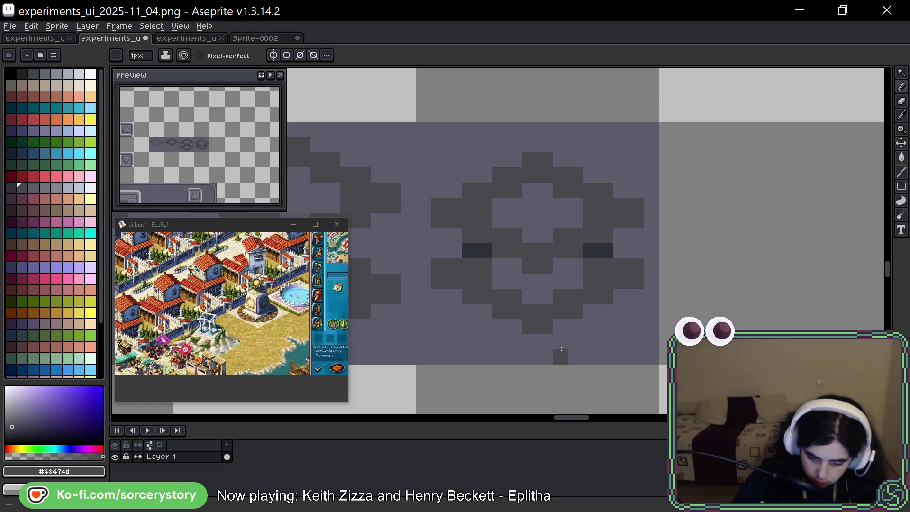
{"action": "left_click", "coordinate": [484, 251], "text": "alt"}
{"action": "left_click", "coordinate": [484, 266]}
{"action": "left_click", "coordinate": [591, 265]}
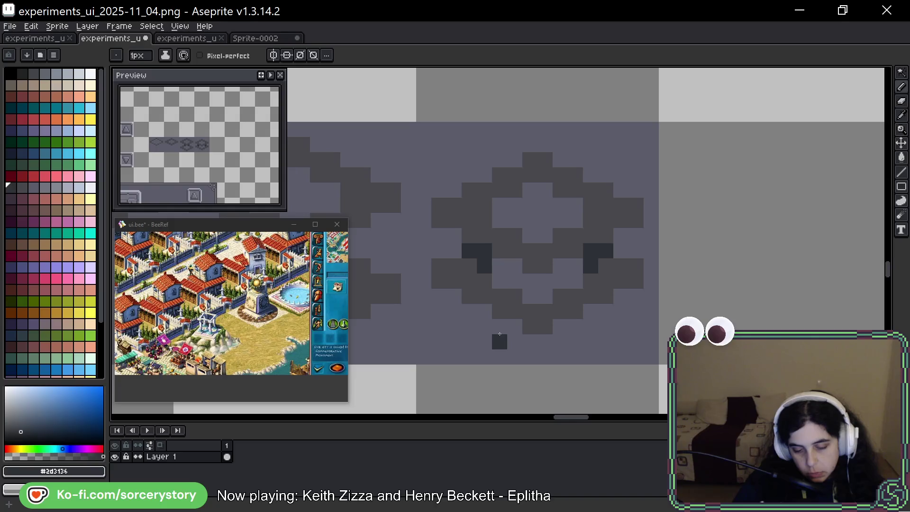
{"action": "scroll", "coordinate": [504, 302], "scroll_direction": "down", "scroll_amount": 7}
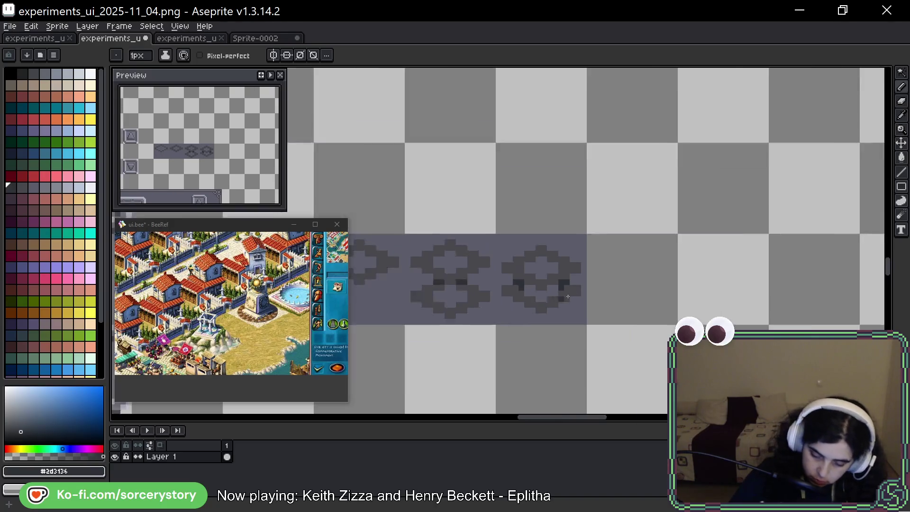
Move the new shaded diamond icon onto the toolbar panel and nudge it right toward the arrow buttons
{"action": "left_click_drag", "start_coordinate": [632, 338], "coordinate": [641, 187]}
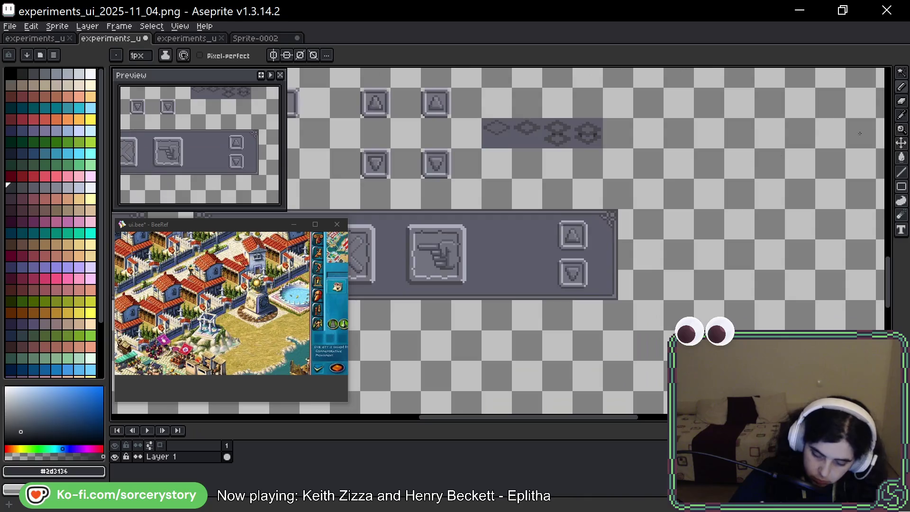
{"action": "left_click", "coordinate": [901, 72]}
{"action": "mouse_move", "coordinate": [603, 148]}
{"action": "left_mouse_down"}
{"action": "mouse_move", "coordinate": [572, 118]}
{"action": "mouse_move", "coordinate": [590, 156]}
{"action": "mouse_move", "coordinate": [530, 258]}
{"action": "mouse_move", "coordinate": [560, 261]}
{"action": "mouse_move", "coordinate": [529, 261]}
{"action": "left_mouse_up"}
{"action": "left_click", "coordinate": [576, 284]}
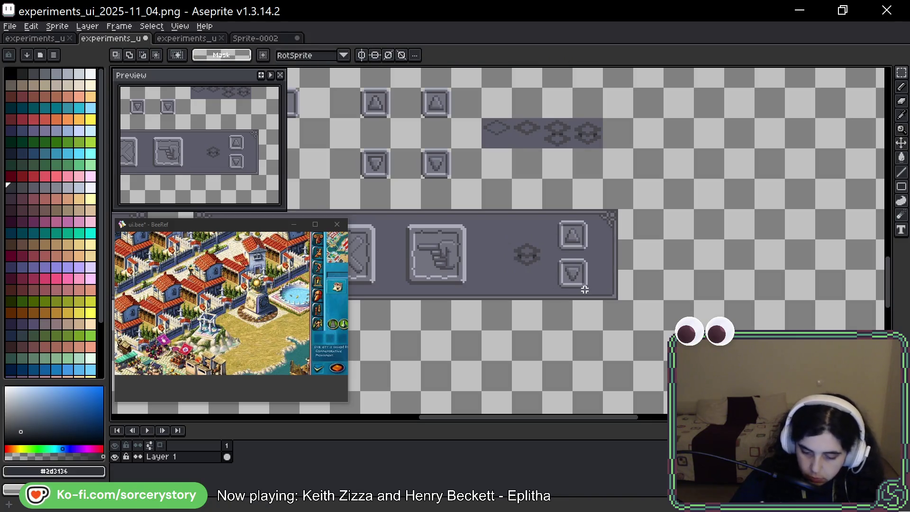
{"action": "left_click_drag", "start_coordinate": [510, 237], "coordinate": [544, 272]}
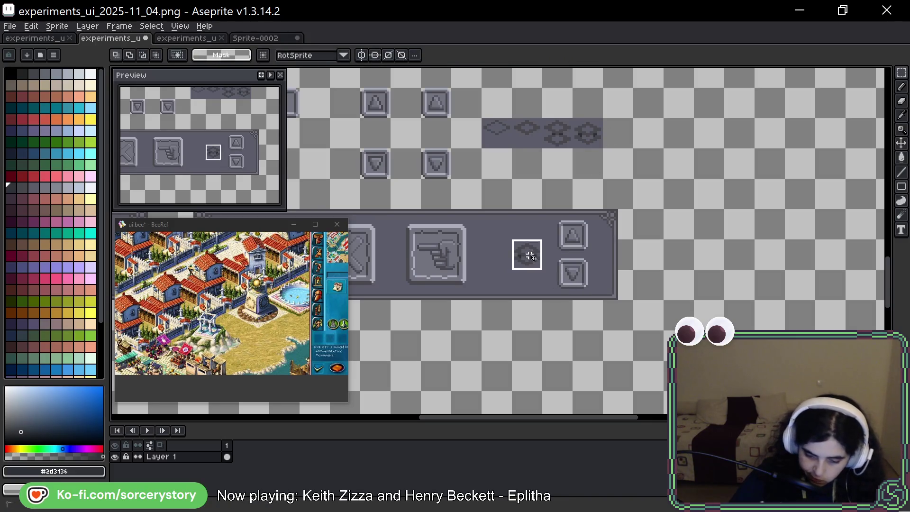
{"action": "scroll", "coordinate": [612, 251], "scroll_direction": "up", "scroll_amount": 3}
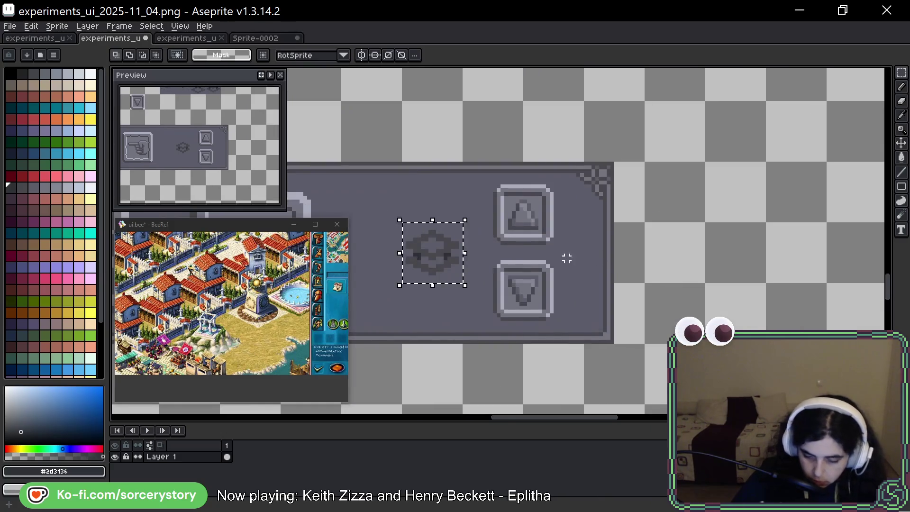
{"action": "key", "text": "Right"}
{"action": "key", "text": "Right"}
{"action": "key", "text": "Right"}
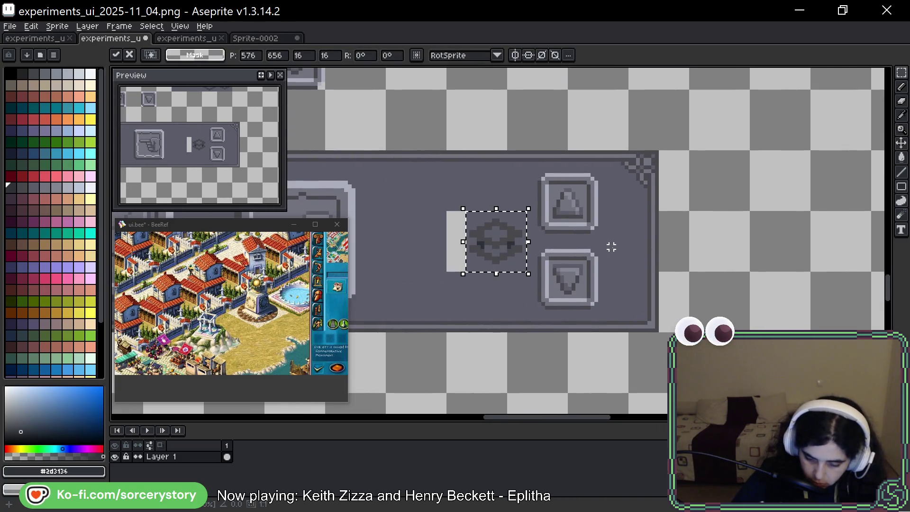
{"action": "key", "text": "Right"}
{"action": "key", "text": "Return"}
Cover the white gap left beside the icon with a copied strip of panel grey
{"action": "mouse_move", "coordinate": [417, 197]}
{"action": "left_mouse_down"}
{"action": "mouse_move", "coordinate": [433, 323]}
{"action": "mouse_move", "coordinate": [460, 262]}
{"action": "mouse_move", "coordinate": [486, 272]}
{"action": "left_mouse_up"}
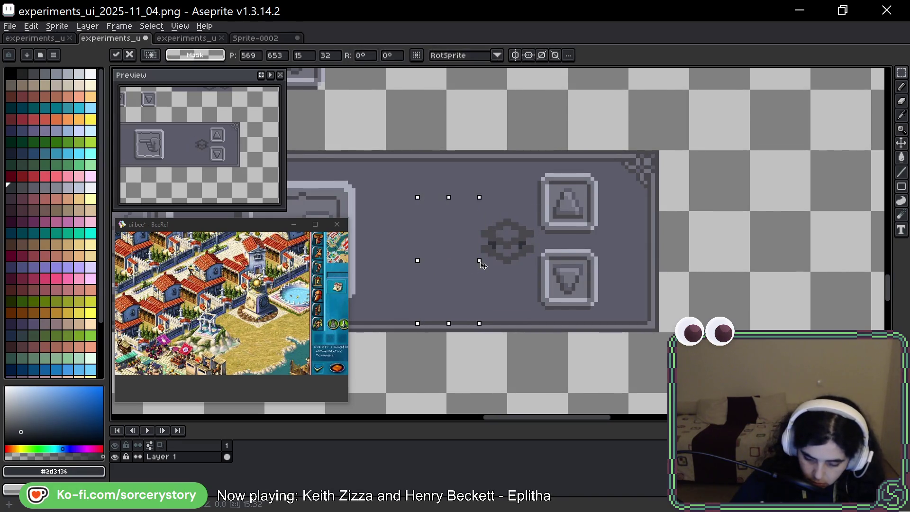
{"action": "key", "text": "Return"}
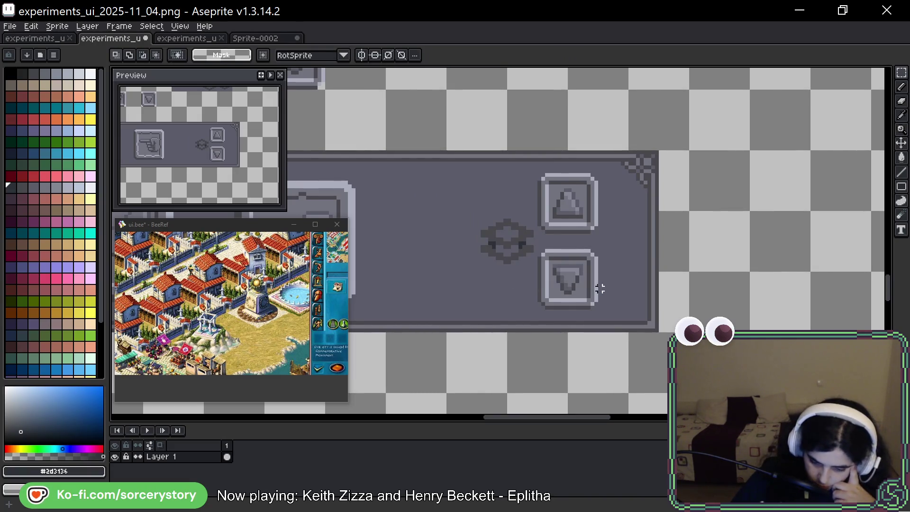
{"action": "scroll", "coordinate": [600, 273], "scroll_direction": "down", "scroll_amount": 2}
{"action": "scroll", "coordinate": [687, 258], "scroll_direction": "right", "scroll_amount": 3}
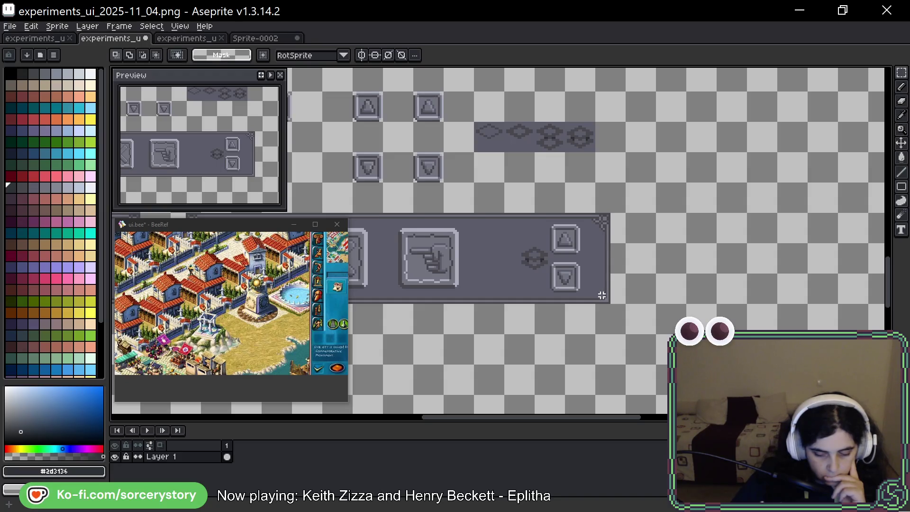
Copy the last diamond icon one tile right, fill its lower outline darker, and deselect
{"action": "scroll", "coordinate": [593, 148], "scroll_direction": "up", "scroll_amount": 2}
{"action": "mouse_move", "coordinate": [548, 106]}
{"action": "left_mouse_down"}
{"action": "mouse_move", "coordinate": [595, 149]}
{"action": "mouse_move", "coordinate": [636, 131]}
{"action": "left_mouse_up"}
{"action": "scroll", "coordinate": [638, 138], "scroll_direction": "up", "scroll_amount": 3}
{"action": "key", "text": "b"}
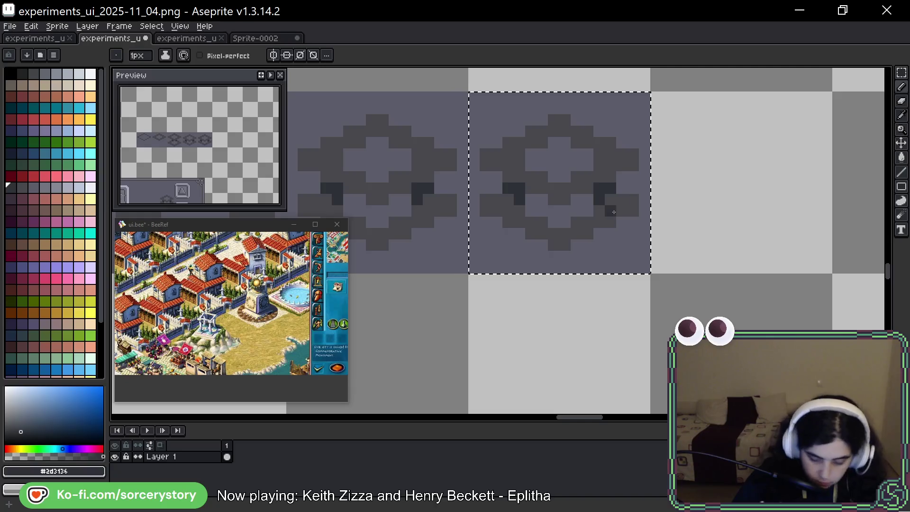
{"action": "key", "text": "g"}
{"action": "left_click", "coordinate": [615, 225]}
{"action": "key", "text": "ctrl+d"}
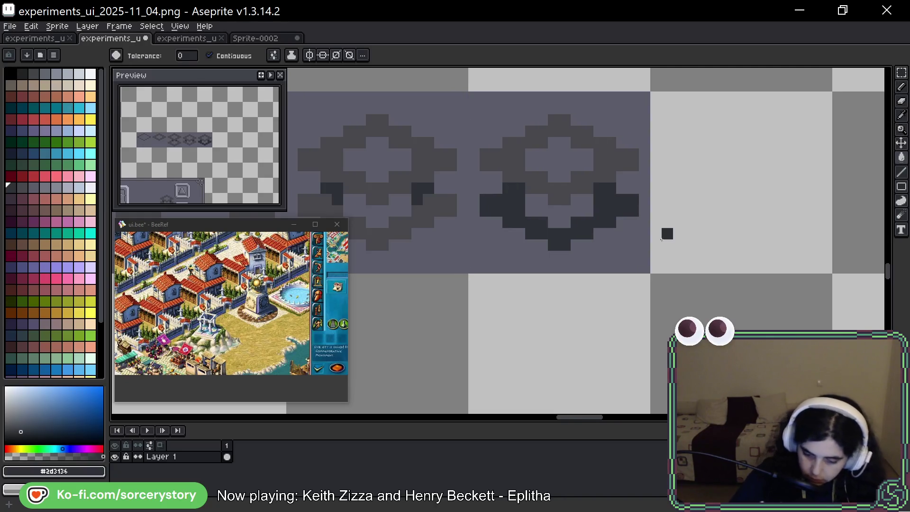
Eyedrop grey #73737F from the diamond strip, after first sampling the darker #43474d
{"action": "scroll", "coordinate": [661, 241], "scroll_direction": "down", "scroll_amount": 8}
{"action": "scroll", "coordinate": [663, 255], "scroll_direction": "down", "scroll_amount": 3}
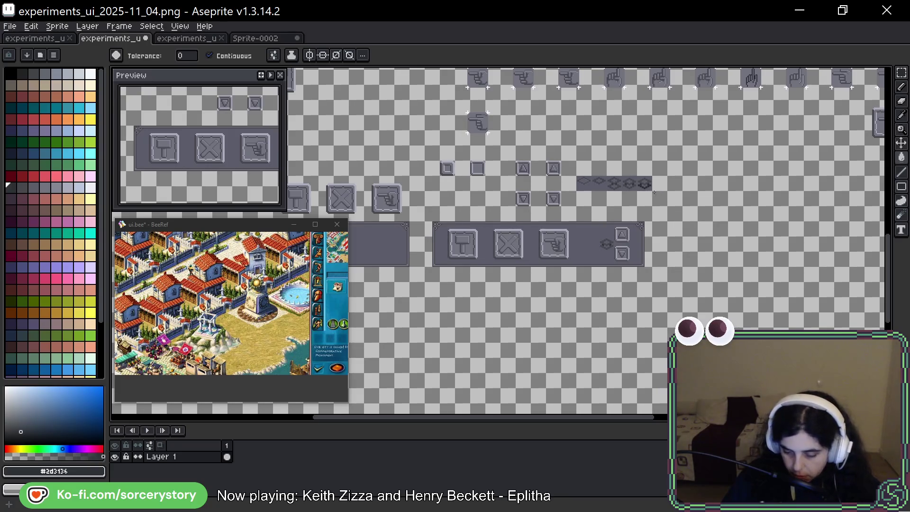
{"action": "scroll", "coordinate": [652, 198], "scroll_direction": "up", "scroll_amount": 4}
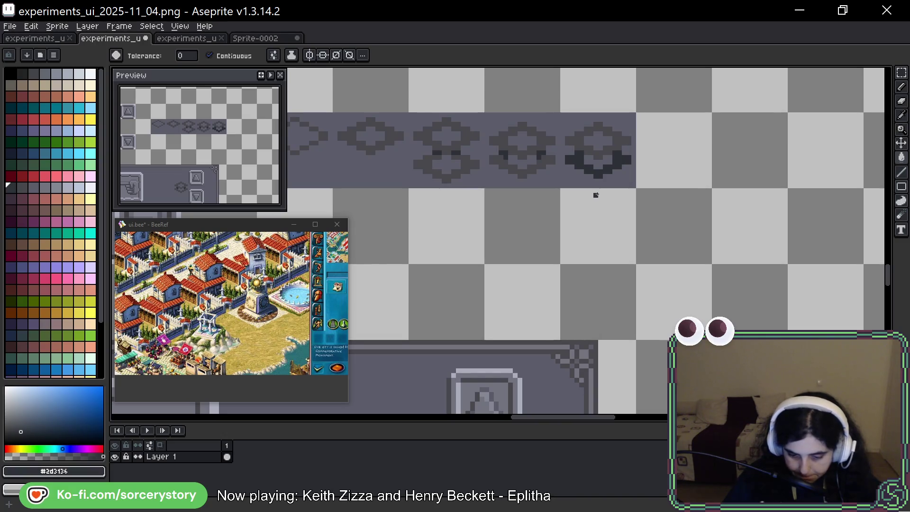
{"action": "left_click", "coordinate": [595, 343], "text": "alt"}
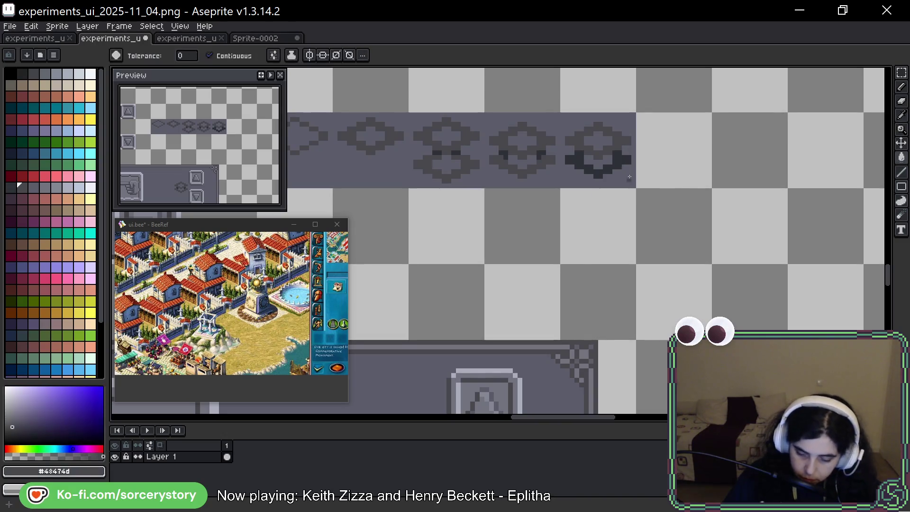
{"action": "scroll", "coordinate": [628, 166], "scroll_direction": "up", "scroll_amount": 1}
{"action": "scroll", "coordinate": [628, 166], "scroll_direction": "up", "scroll_amount": 2}
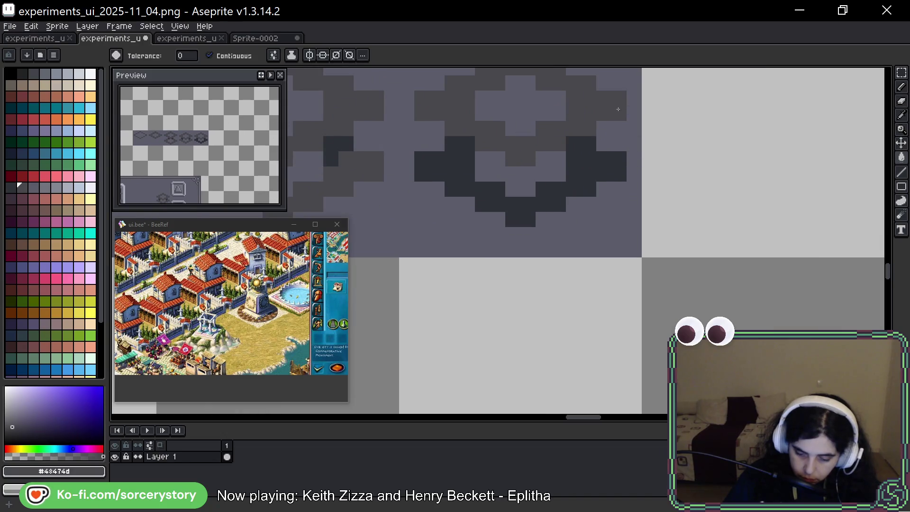
{"action": "scroll", "coordinate": [618, 113], "scroll_direction": "down", "scroll_amount": 4}
{"action": "scroll", "coordinate": [618, 113], "scroll_direction": "down", "scroll_amount": 2}
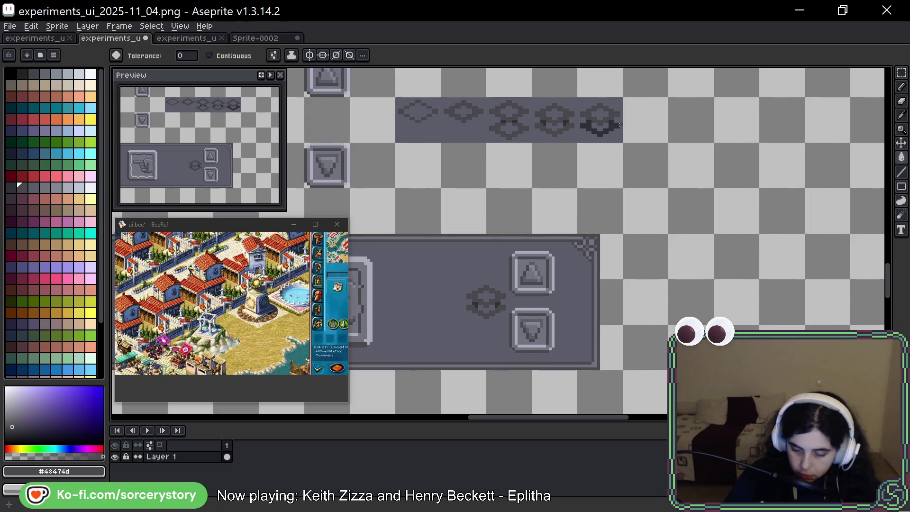
{"action": "left_click", "coordinate": [545, 236], "text": "alt"}
{"action": "left_click_drag", "start_coordinate": [631, 131], "coordinate": [631, 197]}
{"action": "scroll", "coordinate": [604, 188], "scroll_direction": "up", "scroll_amount": 4}
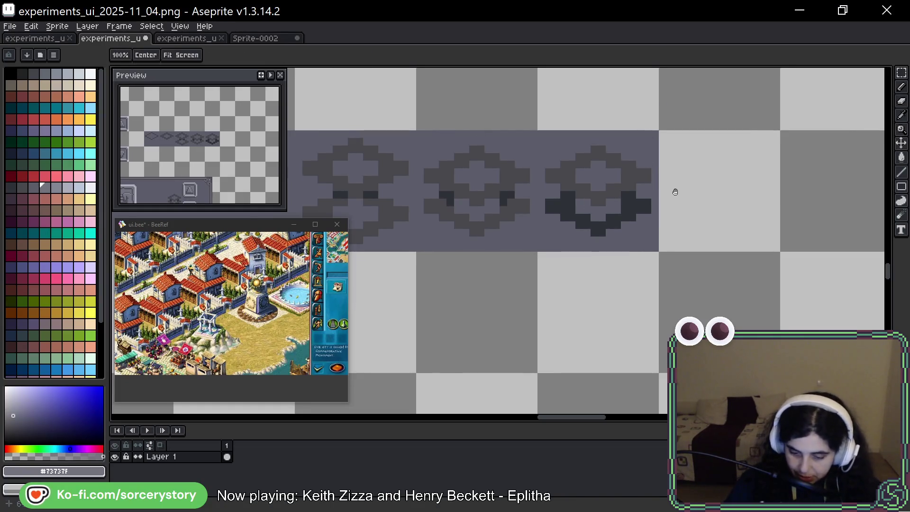
Bucket-fill the third motif's upper and lower dark areas with grey-blue #73737F, undoing a stray dark fill
{"action": "left_click_drag", "start_coordinate": [617, 160], "coordinate": [627, 180]}
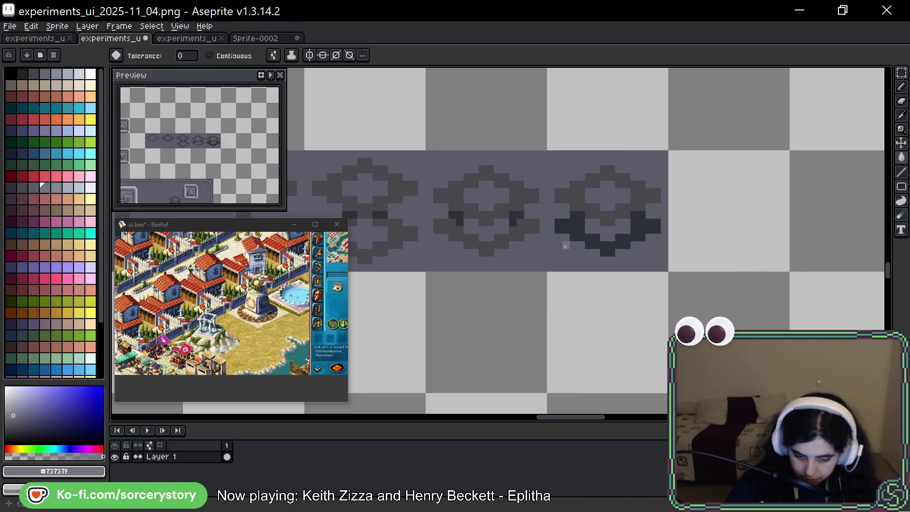
{"action": "left_click", "coordinate": [572, 203]}
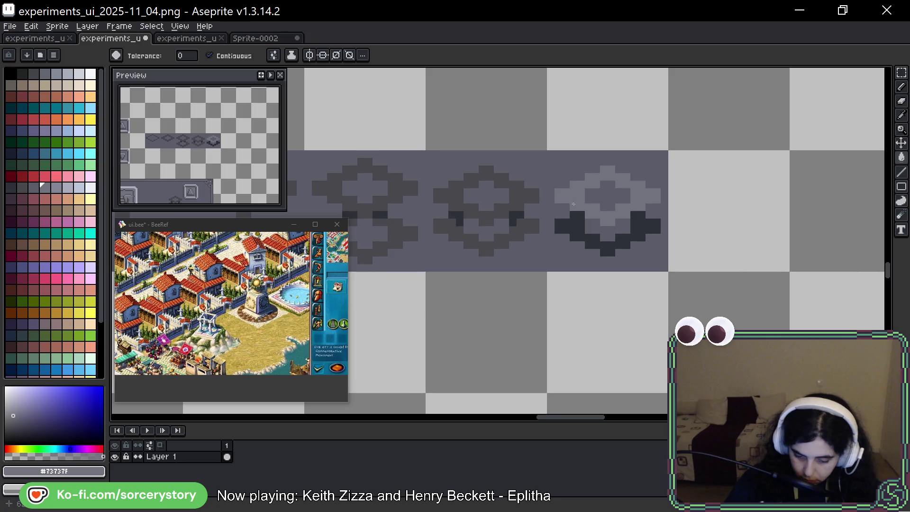
{"action": "left_click", "coordinate": [641, 231]}
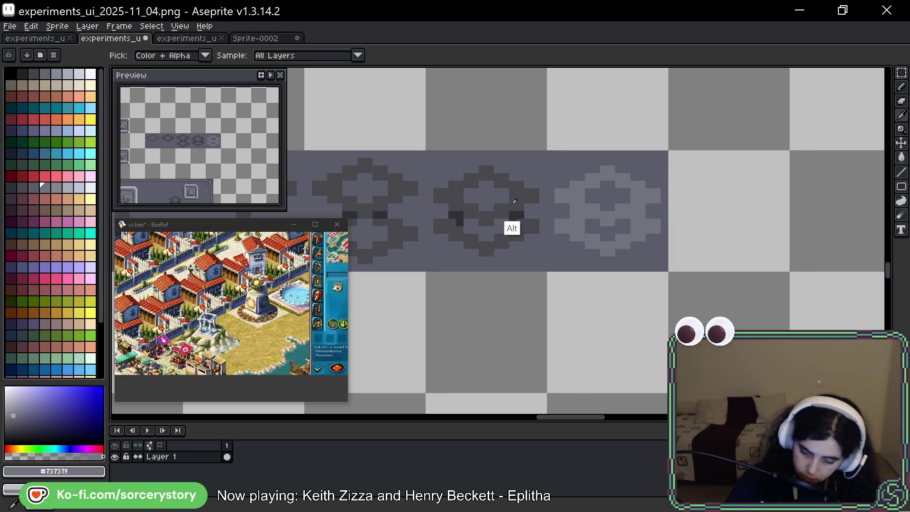
{"action": "left_click", "coordinate": [511, 223], "text": "alt"}
{"action": "left_click", "coordinate": [578, 215]}
{"action": "key", "text": "ctrl+z"}
Pencil dark #43474d shading pixels and light palette-grey highlights into the third motif
{"action": "key", "text": "b"}
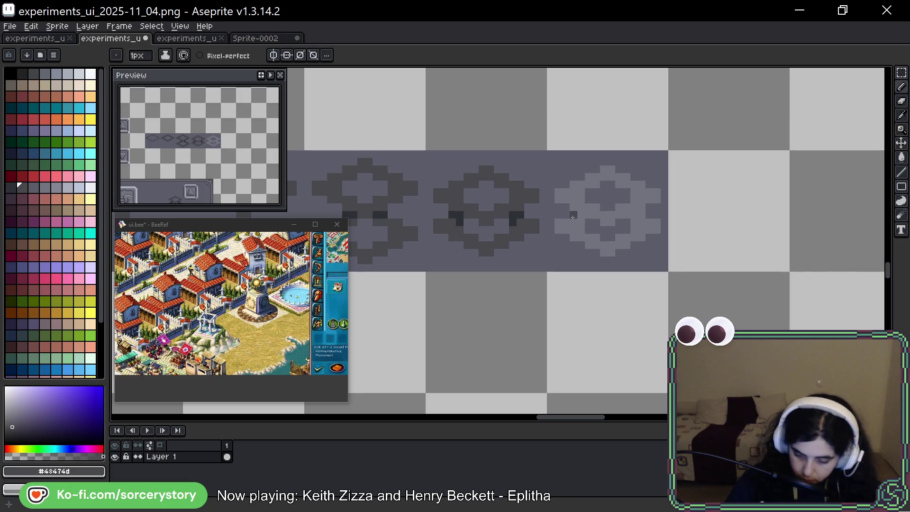
{"action": "left_click_drag", "start_coordinate": [573, 217], "coordinate": [579, 217]}
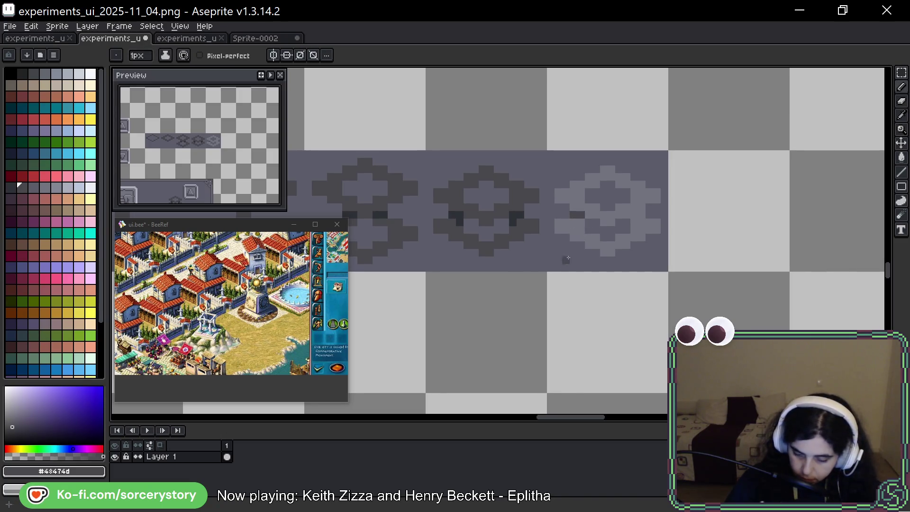
{"action": "left_click", "coordinate": [637, 217]}
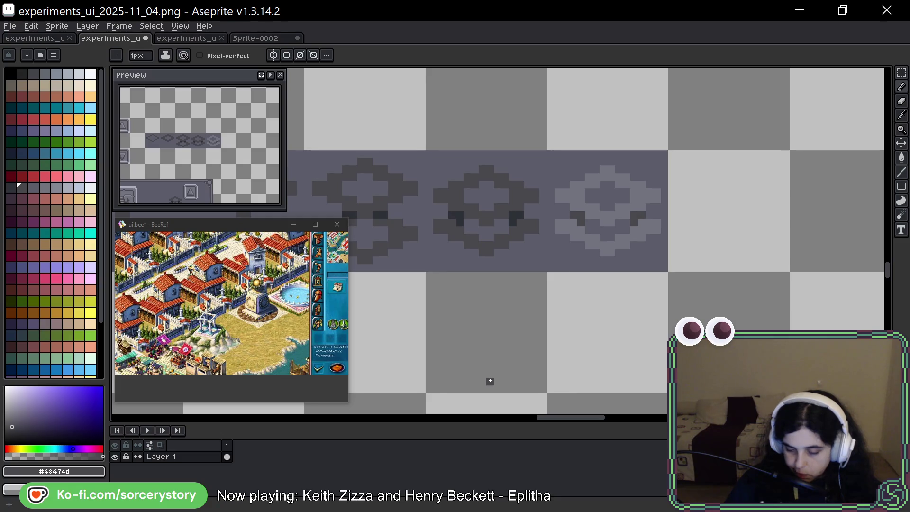
{"action": "key", "text": "alt"}
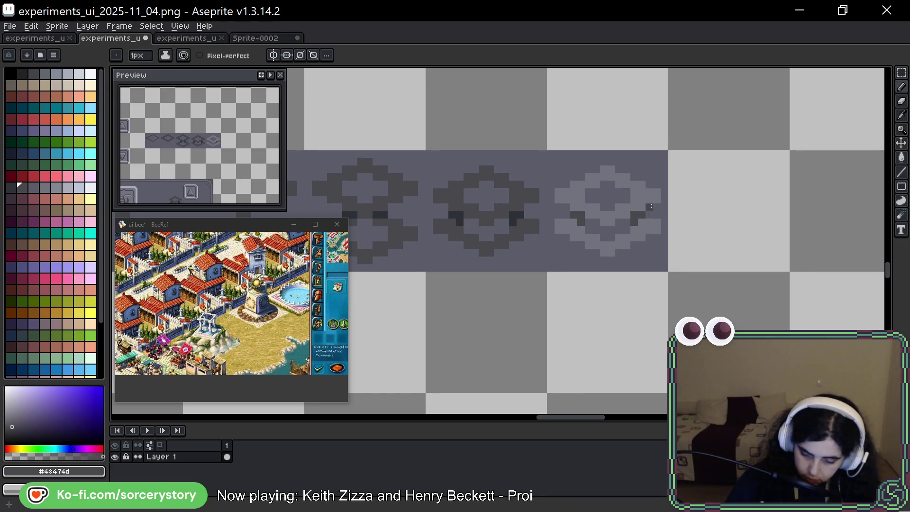
{"action": "left_click", "coordinate": [647, 202], "text": "alt"}
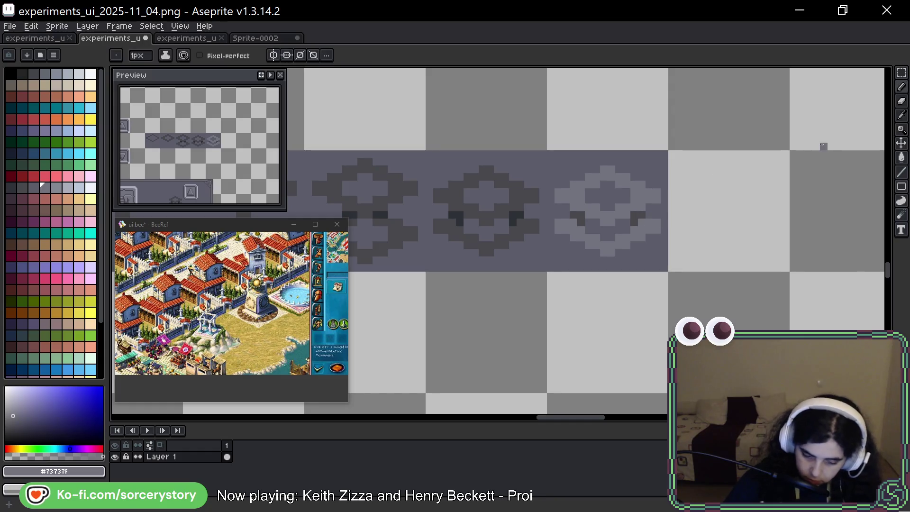
{"action": "left_click", "coordinate": [56, 187]}
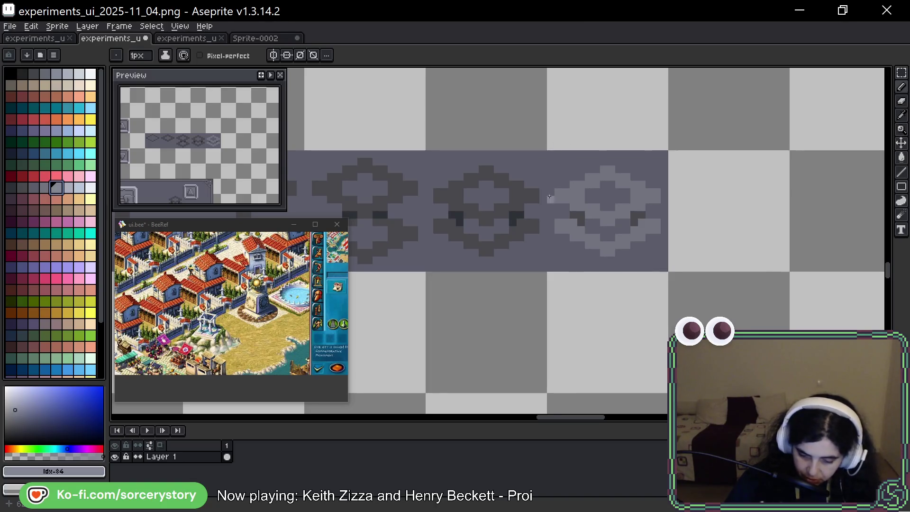
{"action": "left_click_drag", "start_coordinate": [562, 195], "coordinate": [607, 222]}
{"action": "left_click", "coordinate": [611, 253]}
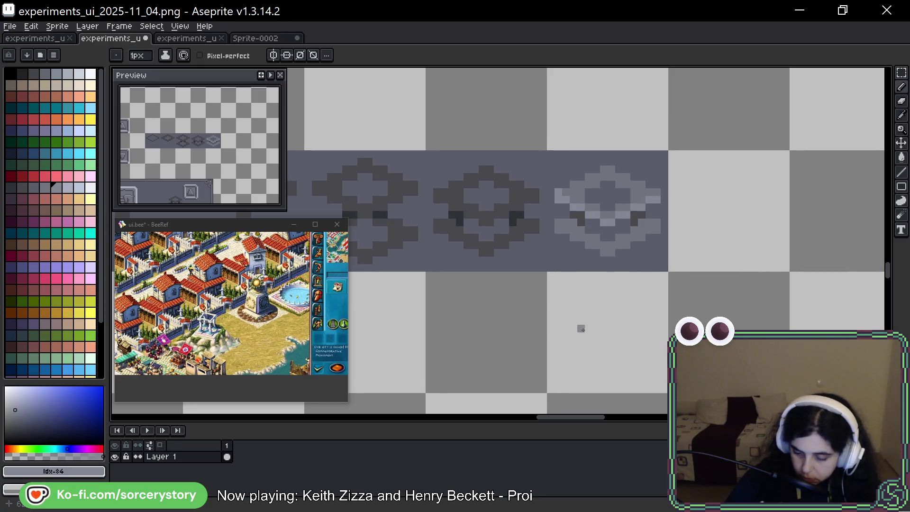
Sample #73737F and #848795 from the motif, pick another palette grey, and zoom out
{"action": "left_click", "coordinate": [562, 228], "text": "alt"}
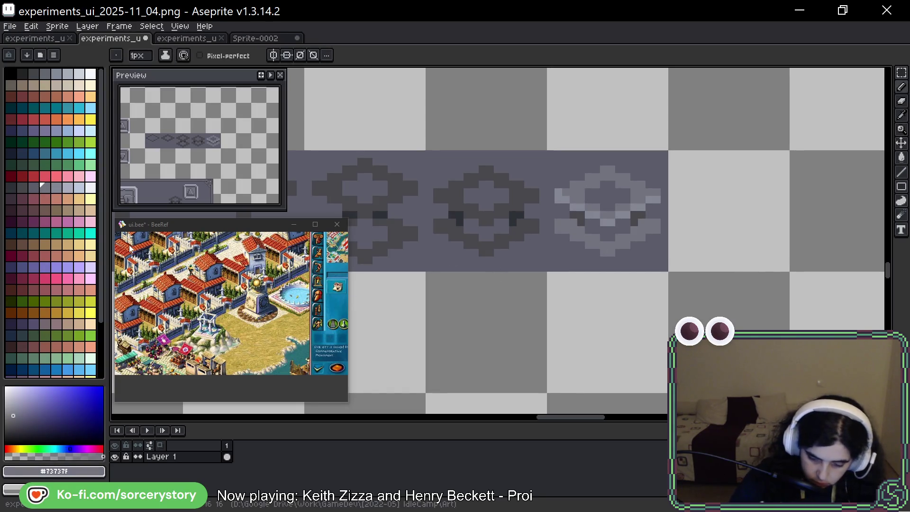
{"action": "left_click", "coordinate": [609, 218], "text": "alt"}
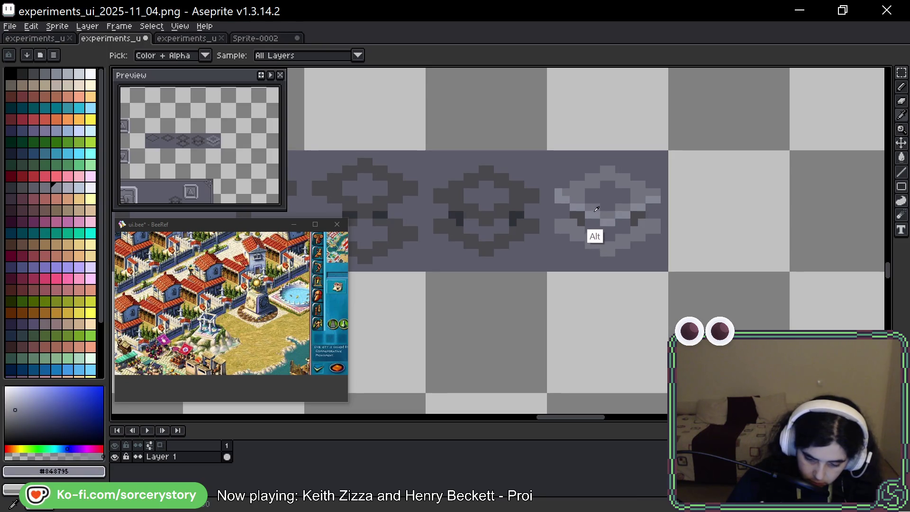
{"action": "left_click", "coordinate": [595, 211], "text": "alt"}
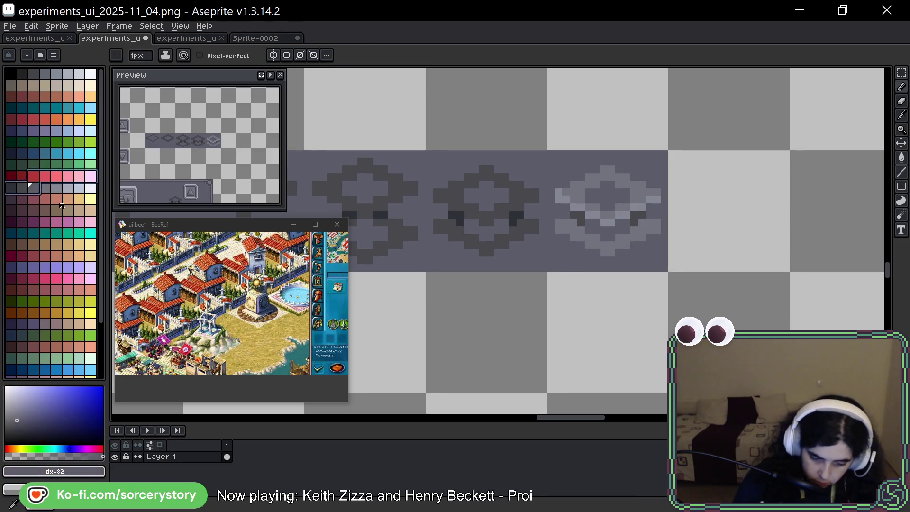
{"action": "left_click", "coordinate": [33, 188]}
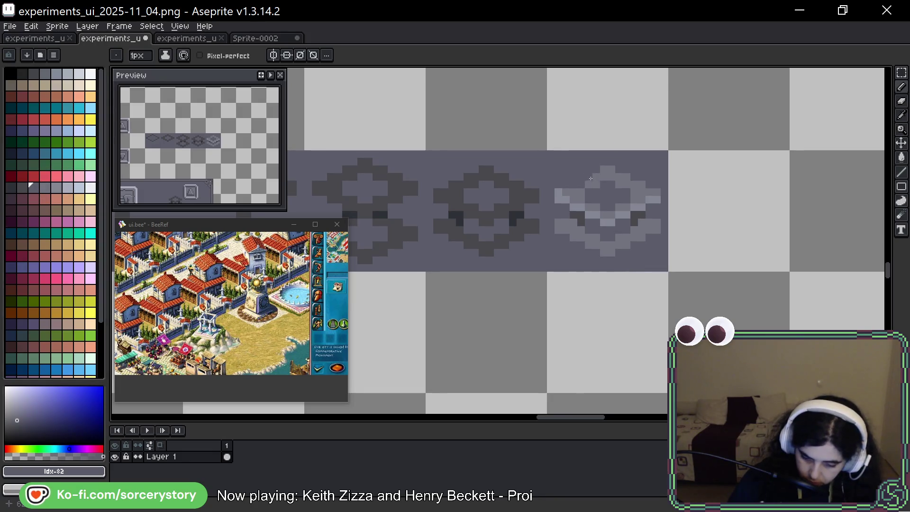
{"action": "key", "text": "ctrl"}
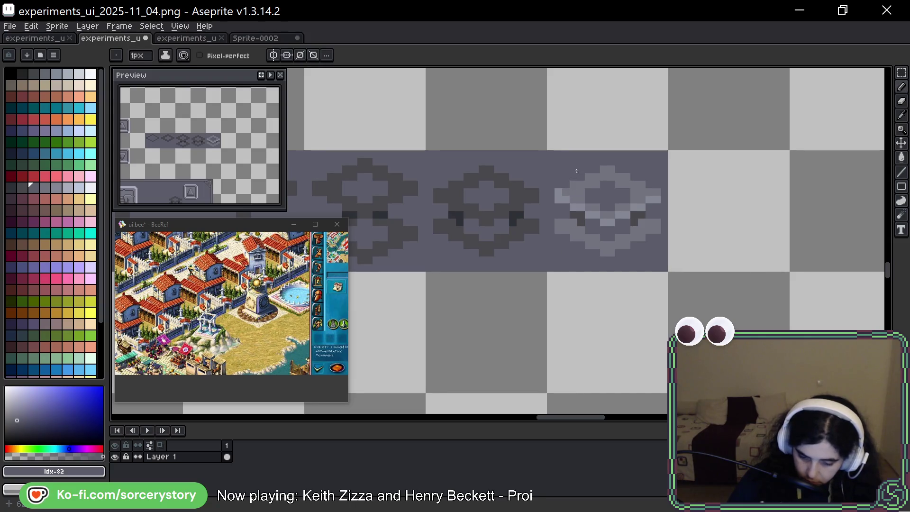
{"action": "scroll", "coordinate": [588, 271], "scroll_direction": "down", "scroll_amount": 3}
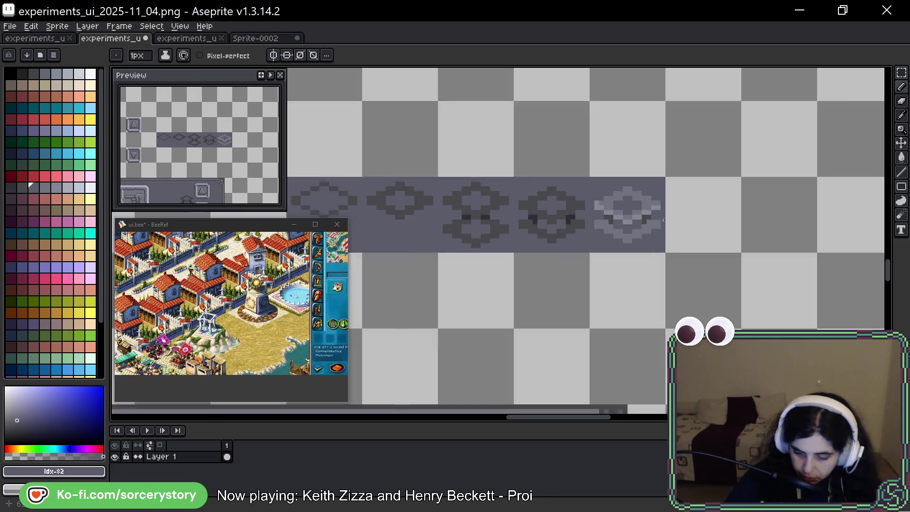
{"action": "key", "text": "ctrl"}
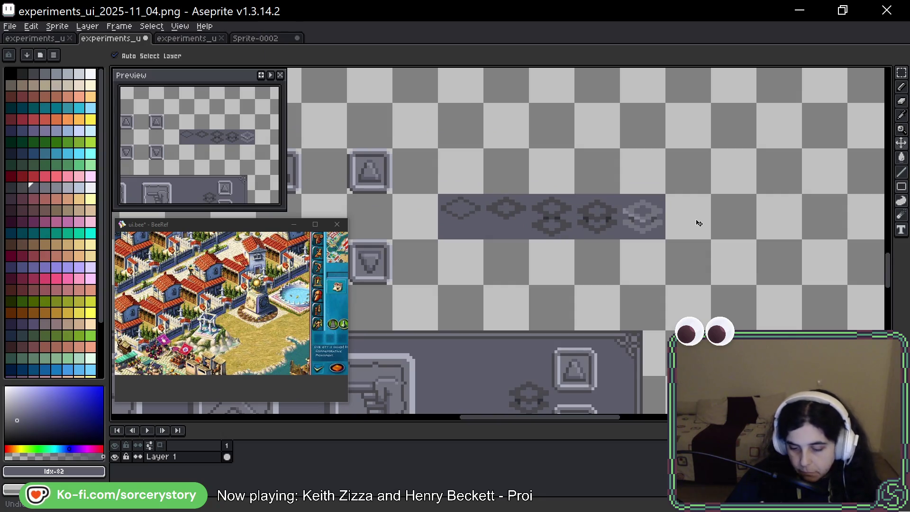
{"action": "scroll", "coordinate": [699, 226], "scroll_direction": "down", "scroll_amount": 2}
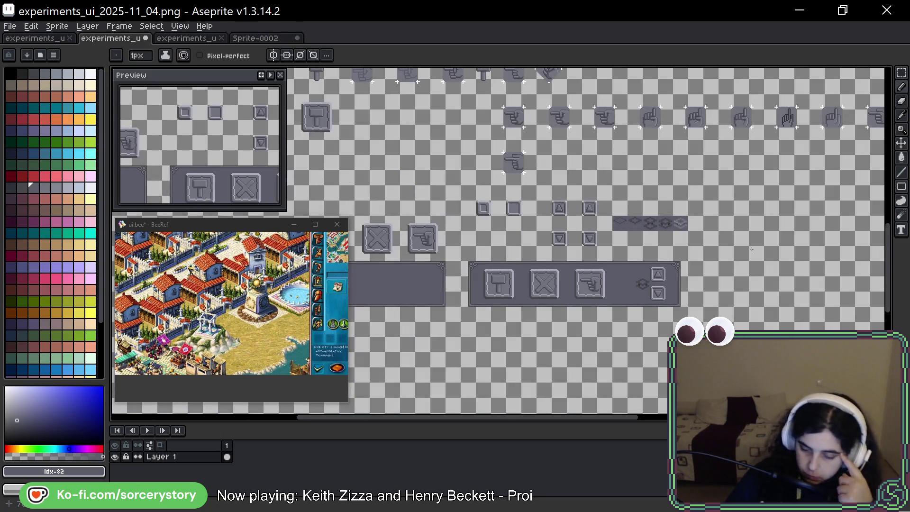
{"action": "scroll", "coordinate": [742, 236], "scroll_direction": "up", "scroll_amount": 5}
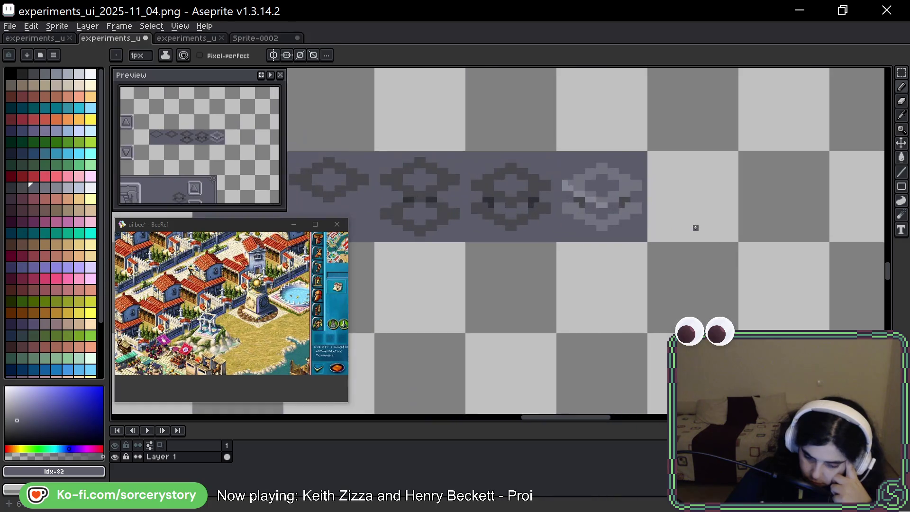
{"action": "scroll", "coordinate": [696, 228], "scroll_direction": "down", "scroll_amount": 3}
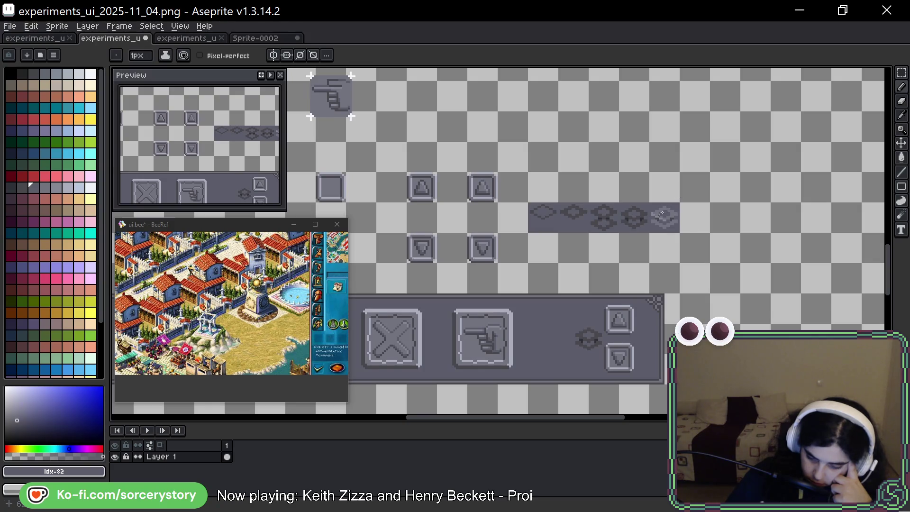
{"action": "scroll", "coordinate": [666, 209], "scroll_direction": "up", "scroll_amount": 3}
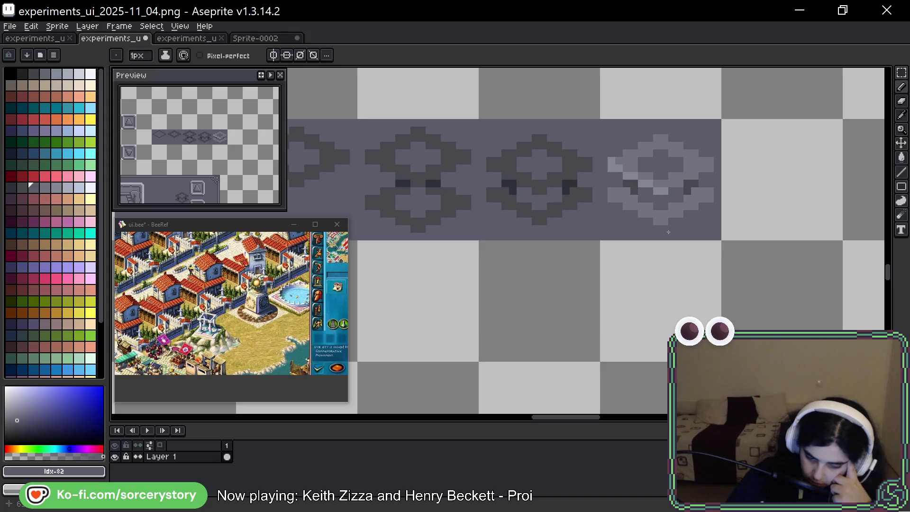
Copy the third diamond into the empty fifth cell and bucket-fill its outline darker
{"action": "key", "text": "m"}
{"action": "left_click_drag", "start_coordinate": [520, 176], "coordinate": [481, 176]}
{"action": "left_click_drag", "start_coordinate": [547, 177], "coordinate": [789, 177]}
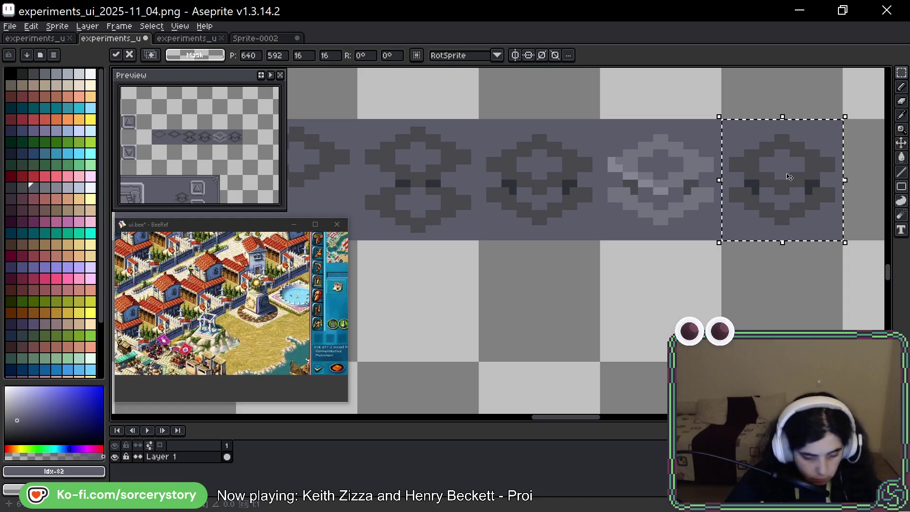
{"action": "key", "text": "g"}
{"action": "left_click", "coordinate": [696, 198]}
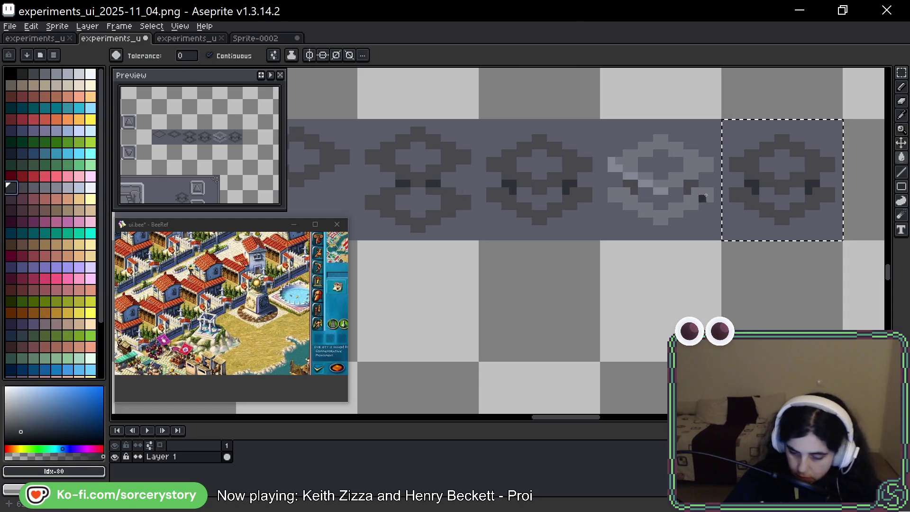
{"action": "left_click", "coordinate": [782, 142]}
{"action": "left_click", "coordinate": [750, 196]}
{"action": "left_click", "coordinate": [806, 209]}
Copy the last diamond into the stone panel just left of the up/down arrow buttons
{"action": "scroll", "coordinate": [831, 225], "scroll_direction": "down", "scroll_amount": 4}
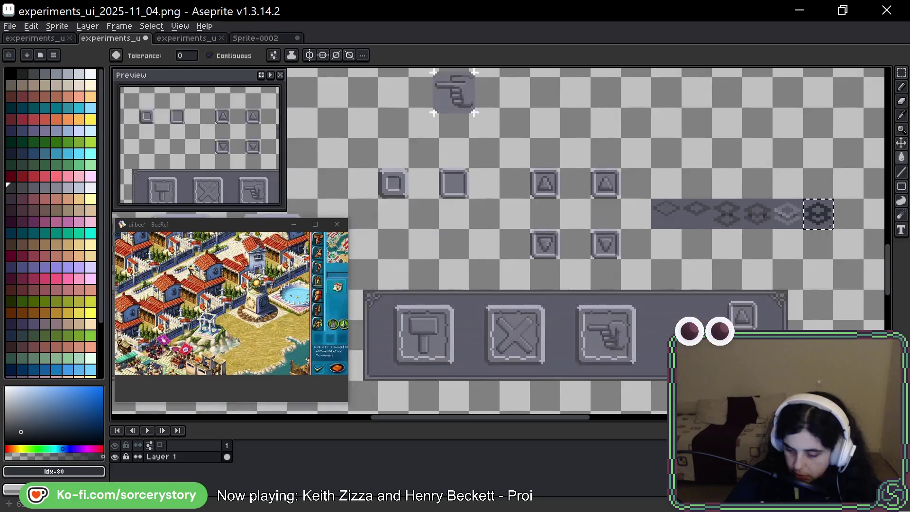
{"action": "left_click_drag", "start_coordinate": [893, 183], "coordinate": [872, 99]}
{"action": "left_click", "coordinate": [902, 72]}
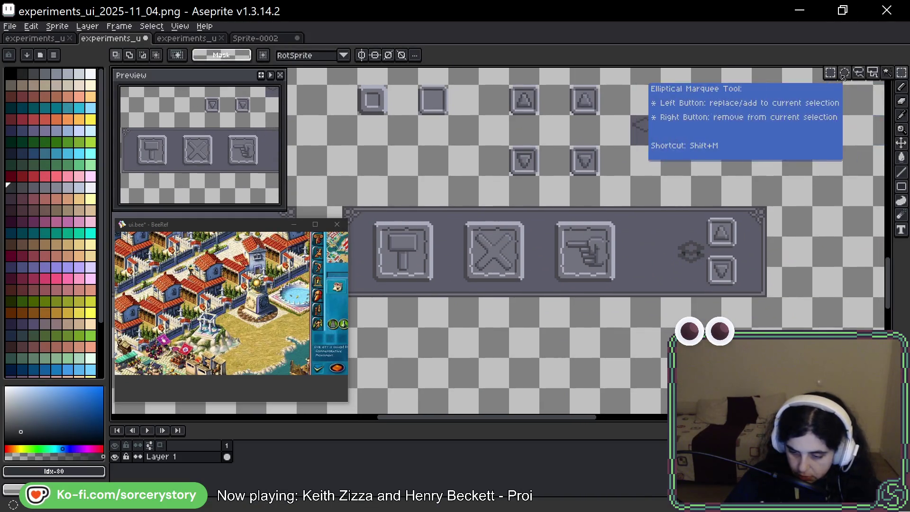
{"action": "mouse_move", "coordinate": [779, 113]}
{"action": "left_mouse_down"}
{"action": "mouse_move", "coordinate": [815, 147]}
{"action": "mouse_move", "coordinate": [685, 259]}
{"action": "mouse_move", "coordinate": [716, 264]}
{"action": "left_mouse_up"}
{"action": "scroll", "coordinate": [686, 266], "scroll_direction": "up", "scroll_amount": 6}
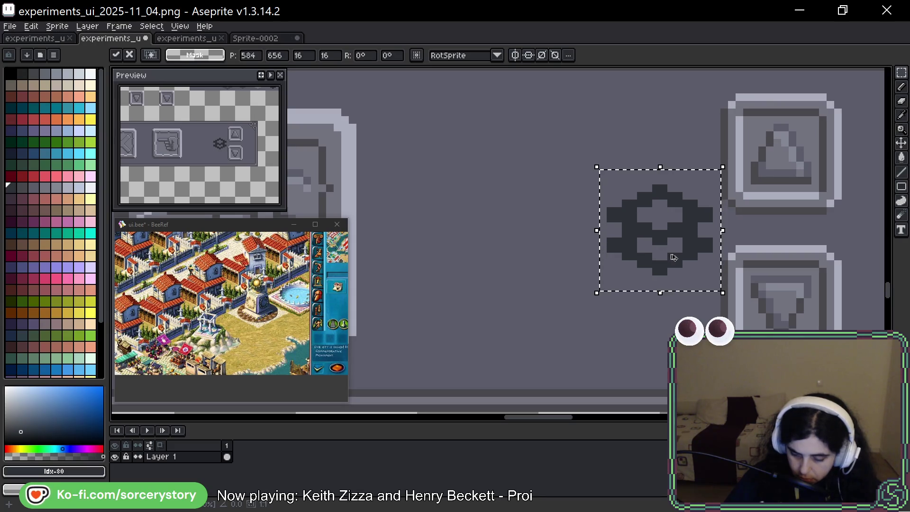
{"action": "key", "text": "Return"}
{"action": "scroll", "coordinate": [711, 254], "scroll_direction": "down", "scroll_amount": 5}
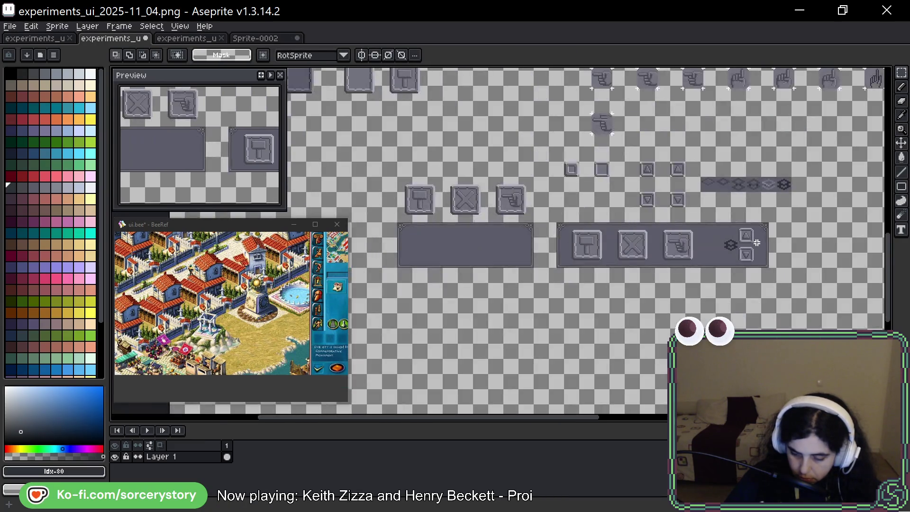
{"action": "scroll", "coordinate": [795, 250], "scroll_direction": "right", "scroll_amount": 3}
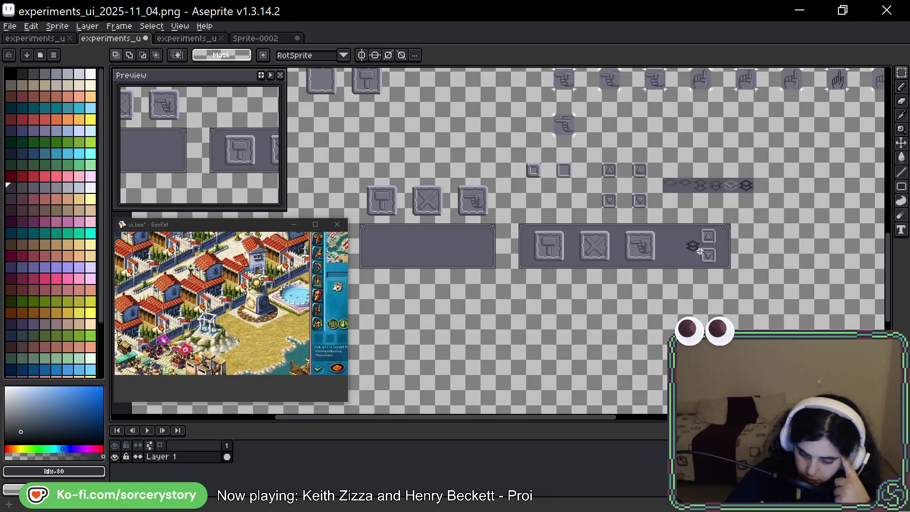
{"action": "scroll", "coordinate": [701, 251], "scroll_direction": "up", "scroll_amount": 5}
{"action": "scroll", "coordinate": [700, 251], "scroll_direction": "down", "scroll_amount": 1}
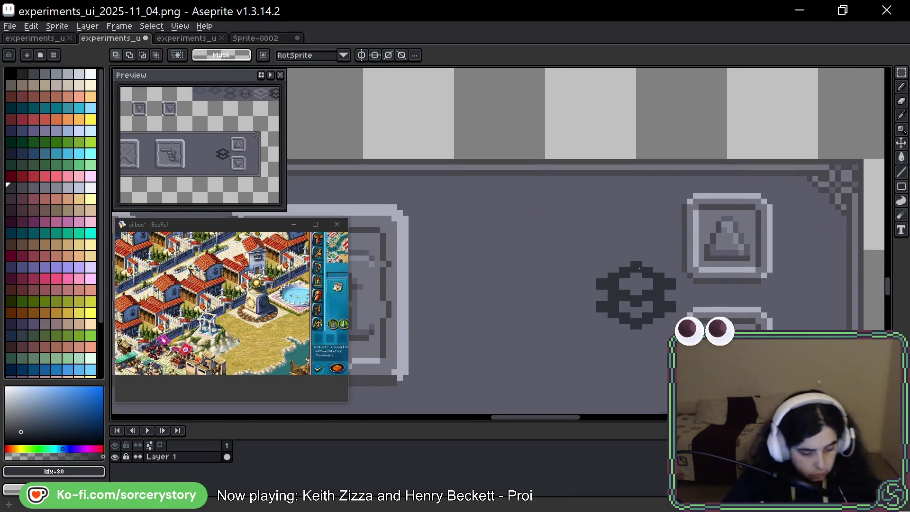
Eyedrop #43474d and pencil in the gear's open top interior pixels, ending with the Pencil active
{"action": "key", "text": "b"}
{"action": "left_click", "coordinate": [629, 287], "text": "alt"}
{"action": "scroll", "coordinate": [629, 287], "scroll_direction": "up", "scroll_amount": 3}
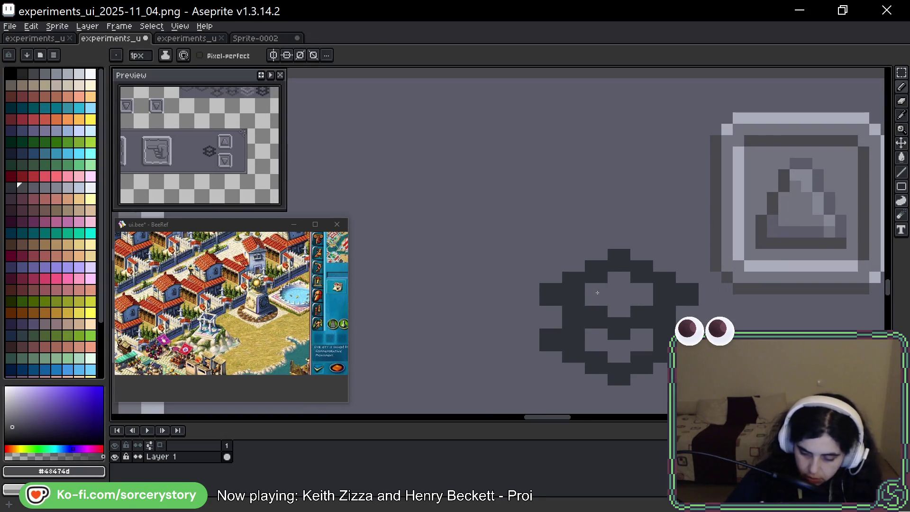
{"action": "mouse_move", "coordinate": [624, 278]}
{"action": "left_mouse_down"}
{"action": "mouse_move", "coordinate": [590, 290]}
{"action": "mouse_move", "coordinate": [623, 301]}
{"action": "mouse_move", "coordinate": [642, 291]}
{"action": "mouse_move", "coordinate": [643, 343]}
{"action": "mouse_move", "coordinate": [613, 351]}
{"action": "mouse_move", "coordinate": [598, 339]}
{"action": "left_mouse_up"}
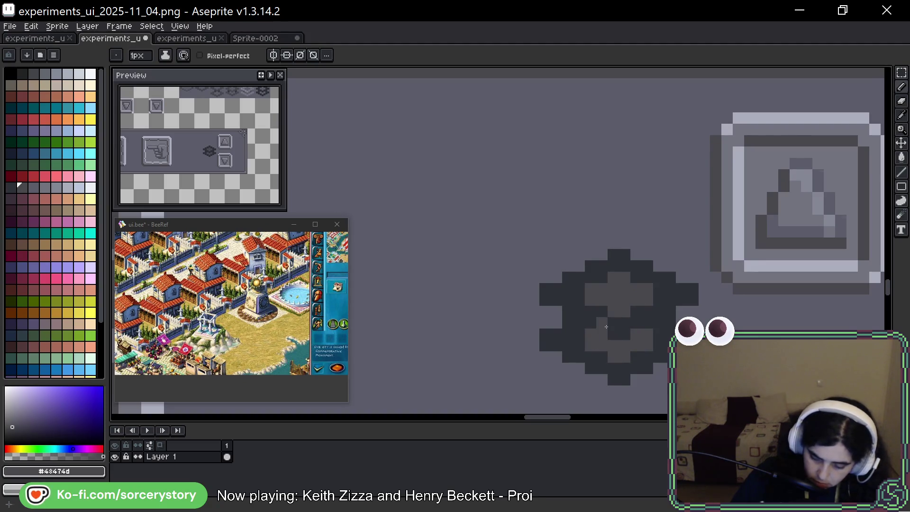
{"action": "scroll", "coordinate": [673, 292], "scroll_direction": "down", "scroll_amount": 4}
{"action": "scroll", "coordinate": [713, 270], "scroll_direction": "down", "scroll_amount": 3}
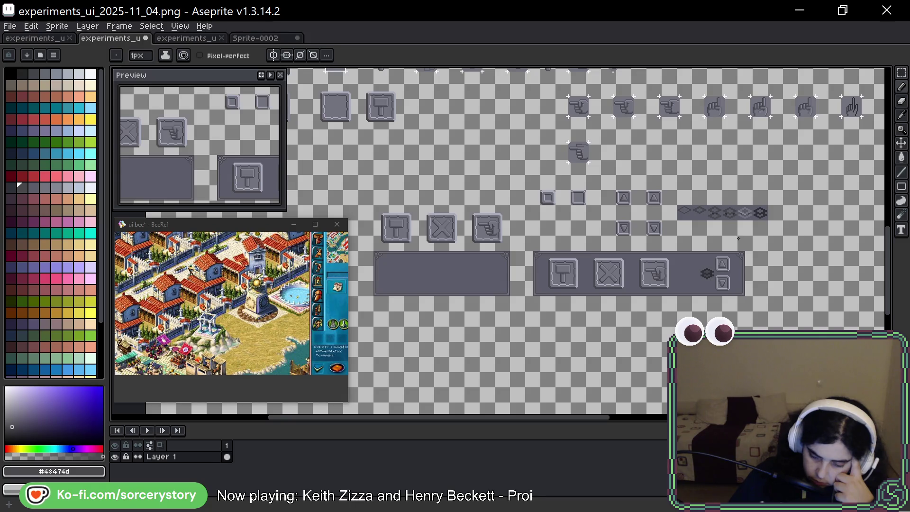
{"action": "key", "text": "v"}
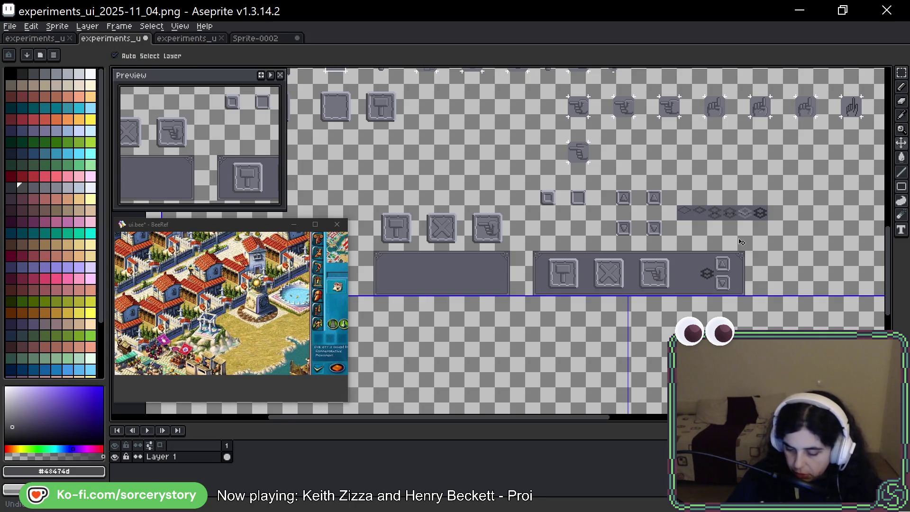
{"action": "key", "text": "b"}
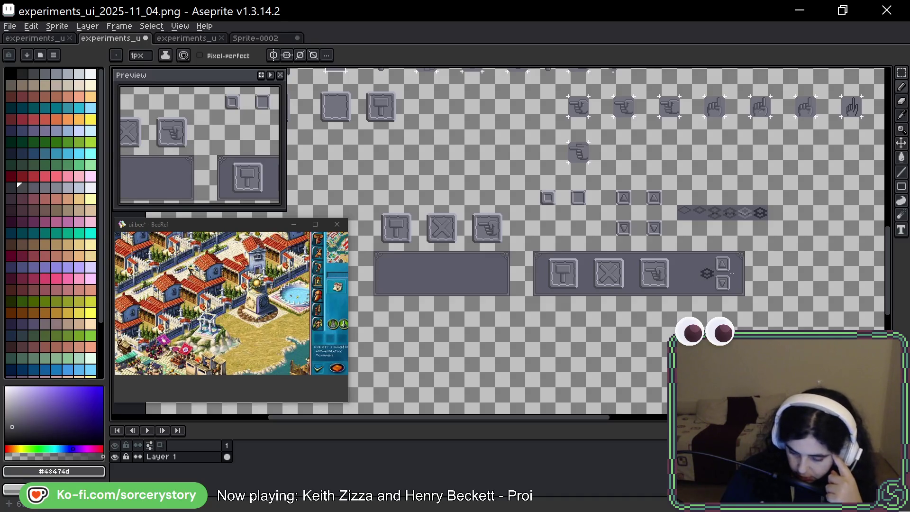
{"action": "scroll", "coordinate": [802, 273], "scroll_direction": "up", "scroll_amount": 5}
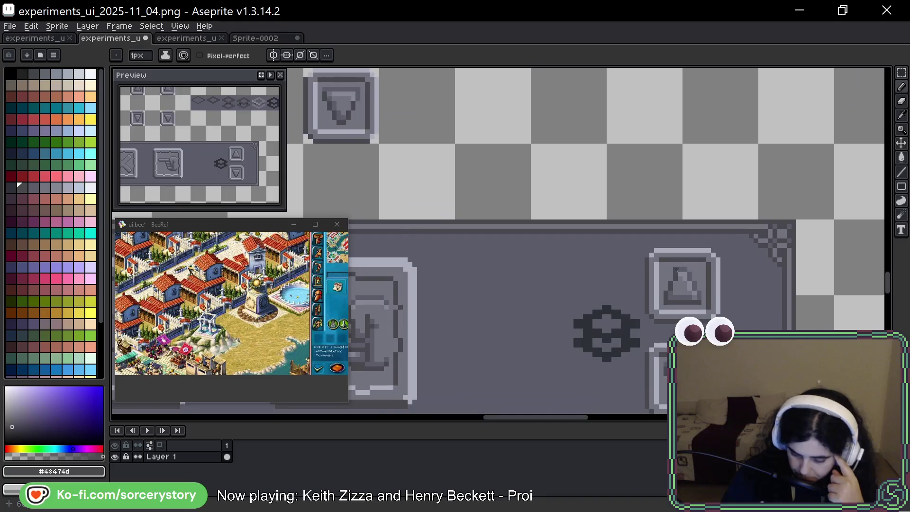
{"action": "left_click_drag", "start_coordinate": [671, 264], "coordinate": [671, 205]}
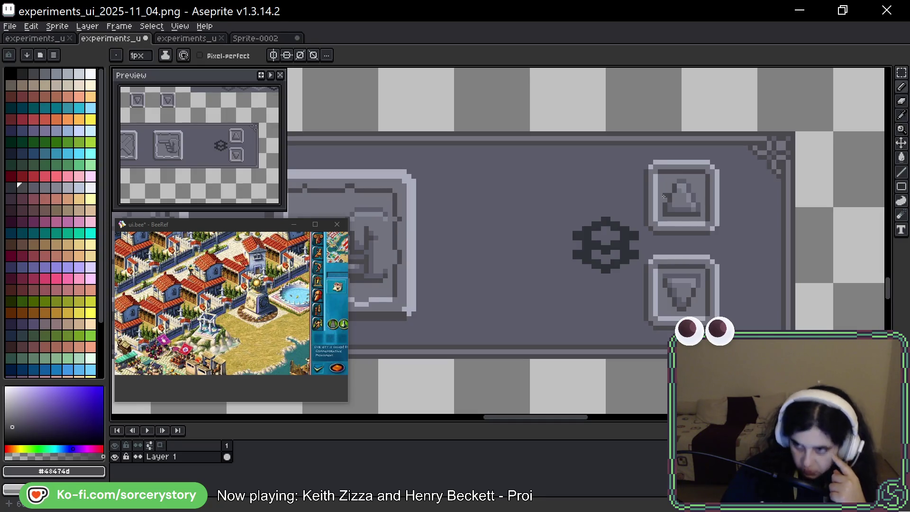
{"action": "scroll", "coordinate": [663, 196], "scroll_direction": "down", "scroll_amount": 4}
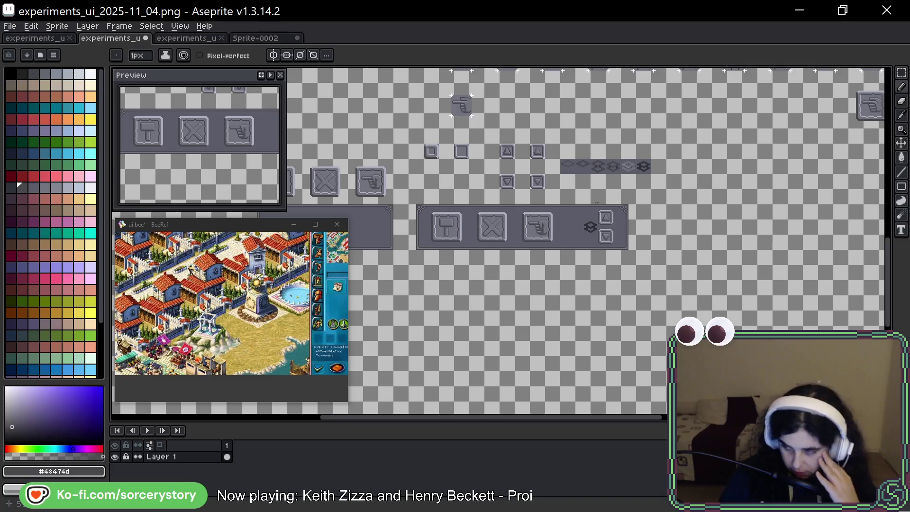
{"action": "scroll", "coordinate": [605, 217], "scroll_direction": "up", "scroll_amount": 3}
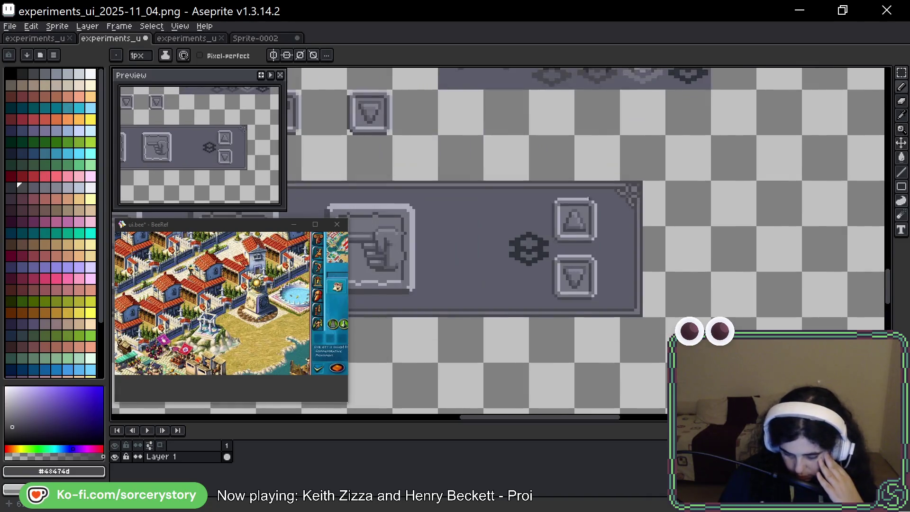
{"action": "scroll", "coordinate": [570, 204], "scroll_direction": "down", "scroll_amount": 5}
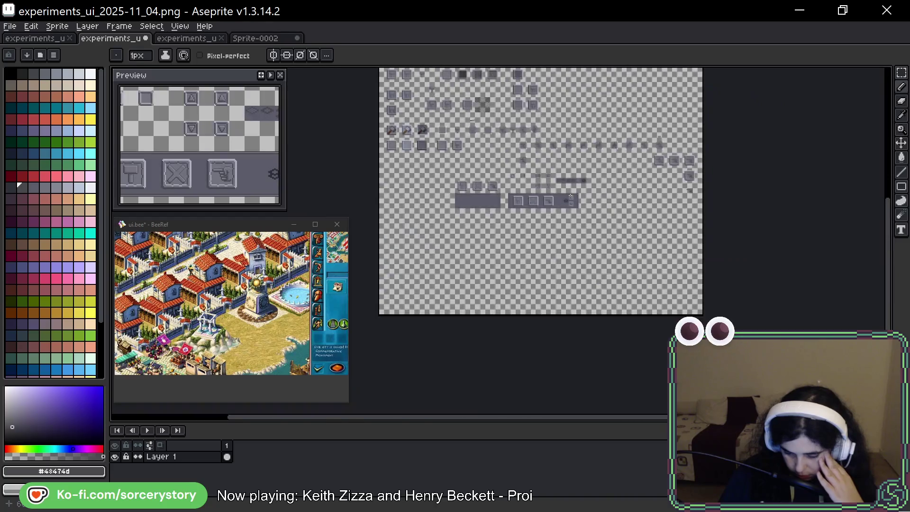
{"action": "scroll", "coordinate": [570, 197], "scroll_direction": "up", "scroll_amount": 1}
{"action": "left_click_drag", "start_coordinate": [571, 197], "coordinate": [527, 213]}
{"action": "scroll", "coordinate": [554, 223], "scroll_direction": "up", "scroll_amount": 3}
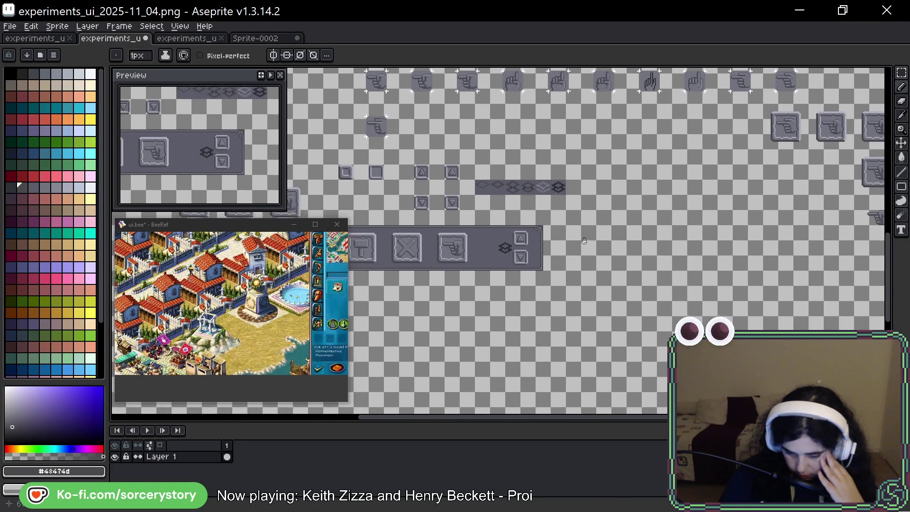
{"action": "left_click_drag", "start_coordinate": [587, 234], "coordinate": [588, 230]}
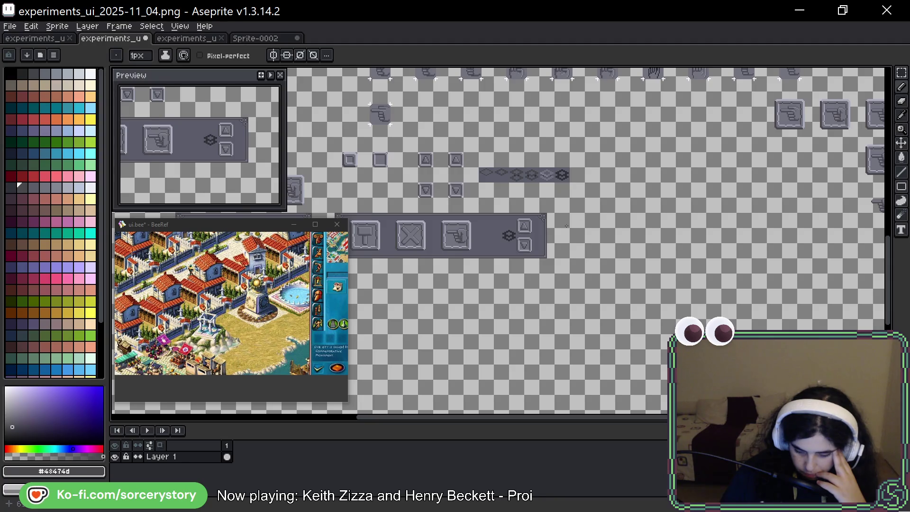
{"action": "scroll", "coordinate": [527, 249], "scroll_direction": "up", "scroll_amount": 3}
{"action": "scroll", "coordinate": [473, 207], "scroll_direction": "left", "scroll_amount": 2}
{"action": "key", "text": "i"}
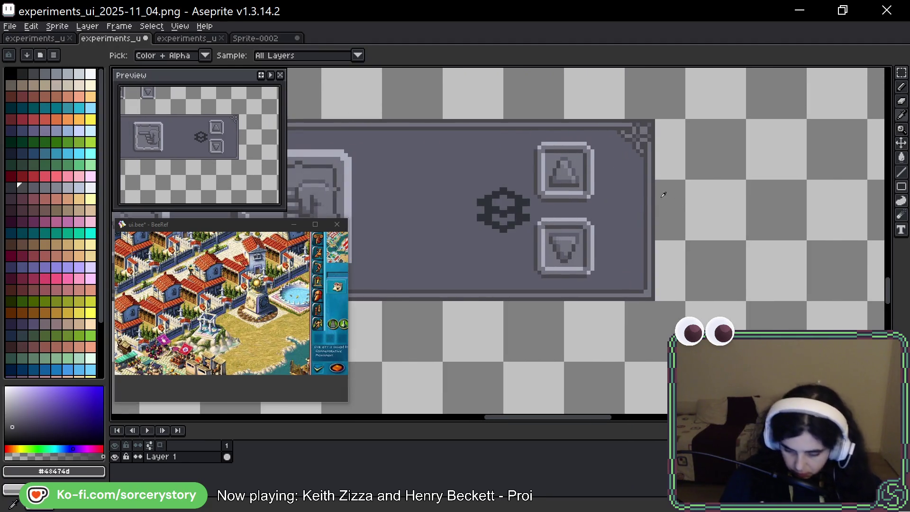
Eyedrop #43474D from the panel border and bucket-fill the gear icon beside the arrows
{"action": "left_click", "coordinate": [649, 198], "text": "alt"}
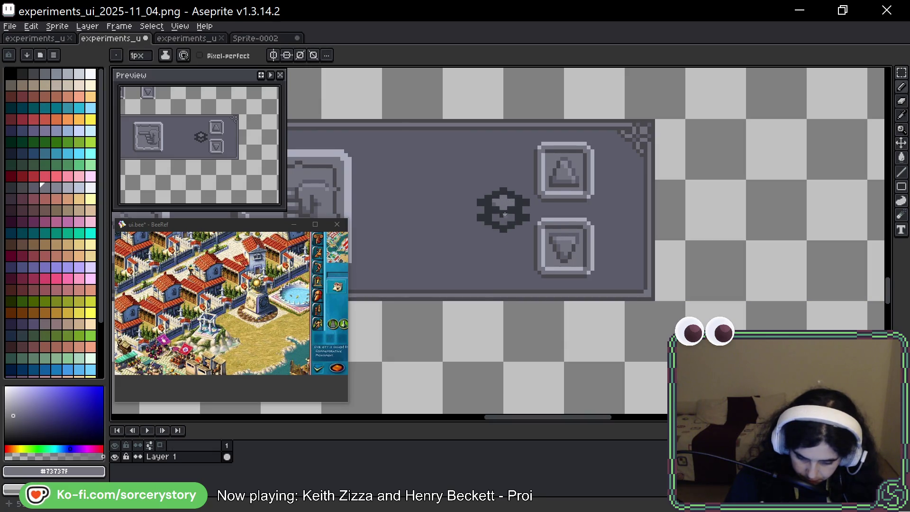
{"action": "key", "text": "g"}
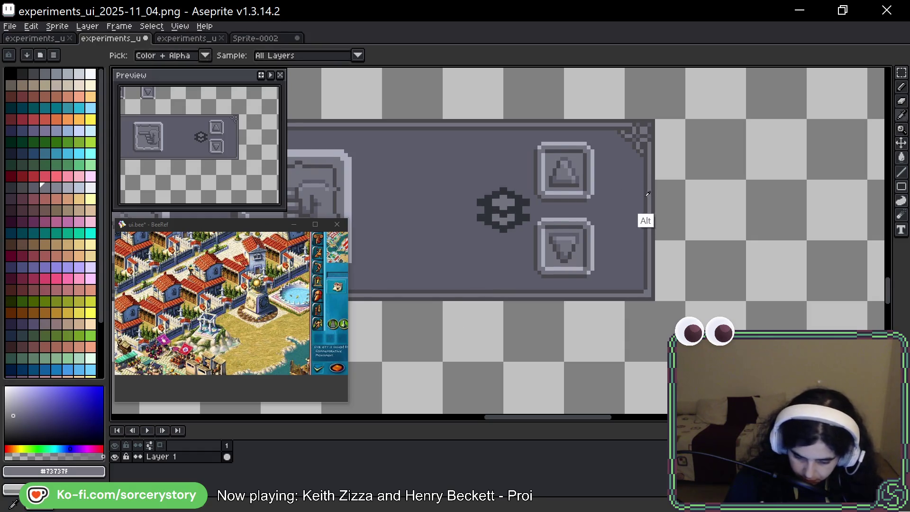
{"action": "left_click", "coordinate": [645, 218], "text": "alt"}
{"action": "left_click", "coordinate": [481, 209]}
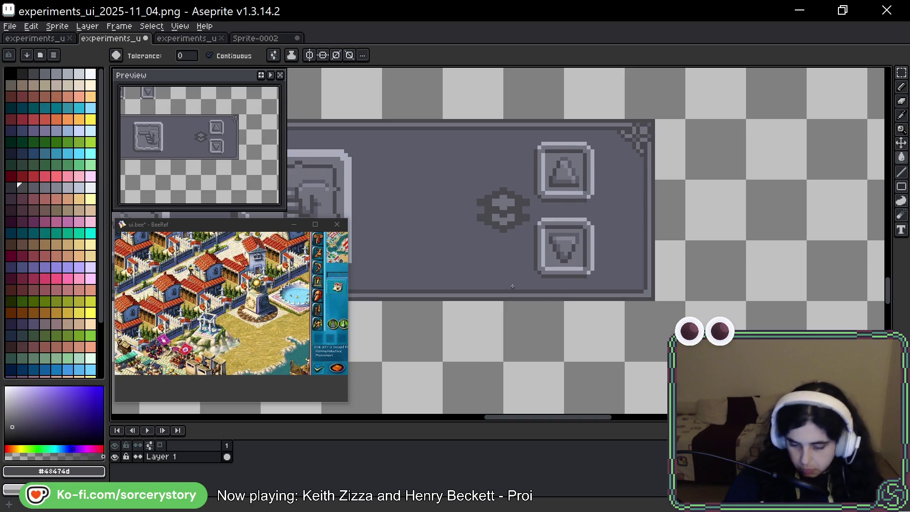
{"action": "scroll", "coordinate": [509, 258], "scroll_direction": "down", "scroll_amount": 5}
{"action": "left_click_drag", "start_coordinate": [577, 240], "coordinate": [631, 204]}
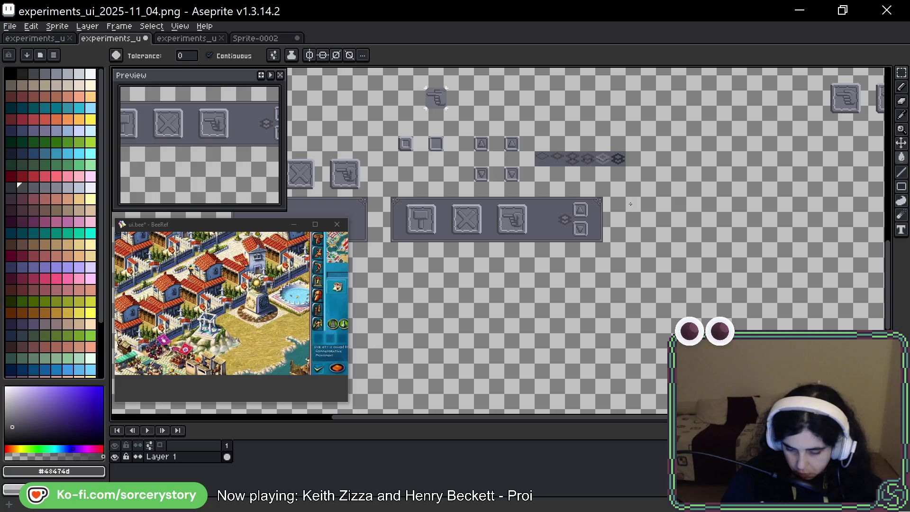
{"action": "key", "text": "ctrl"}
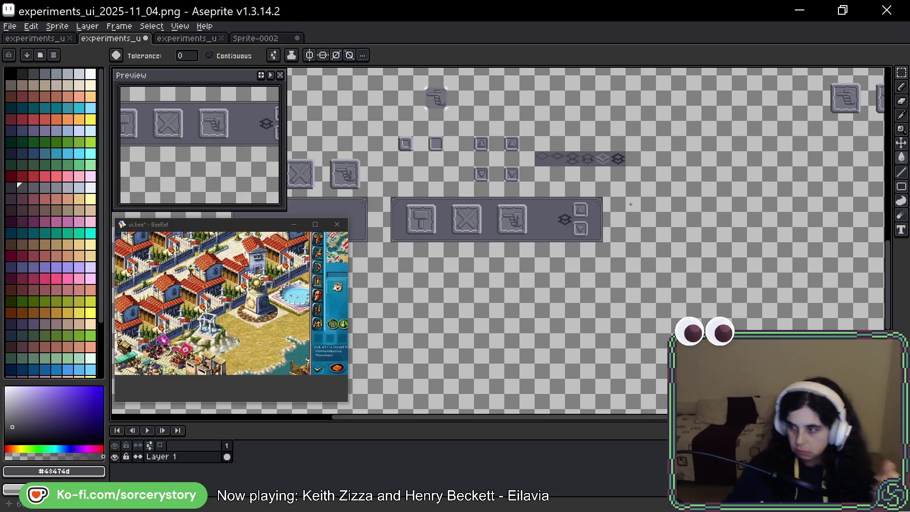
{"action": "scroll", "coordinate": [617, 214], "scroll_direction": "up", "scroll_amount": 1}
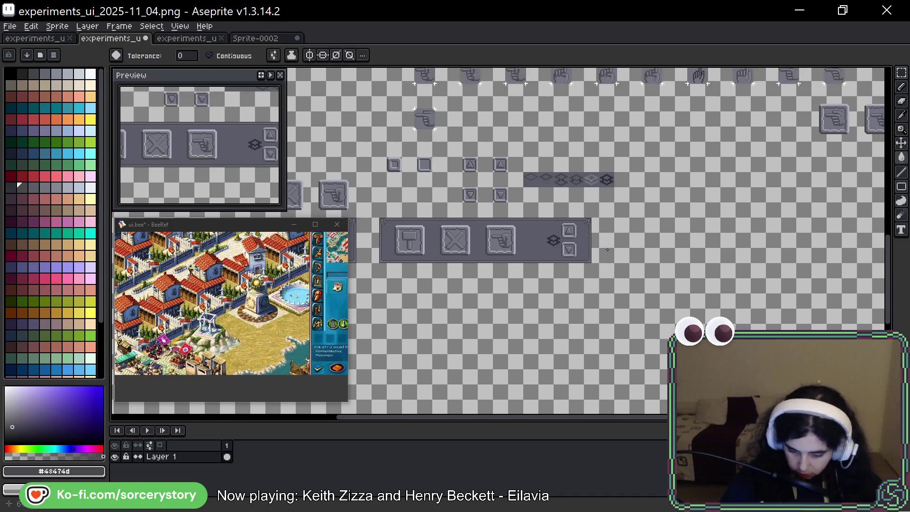
{"action": "scroll", "coordinate": [582, 247], "scroll_direction": "up", "scroll_amount": 2}
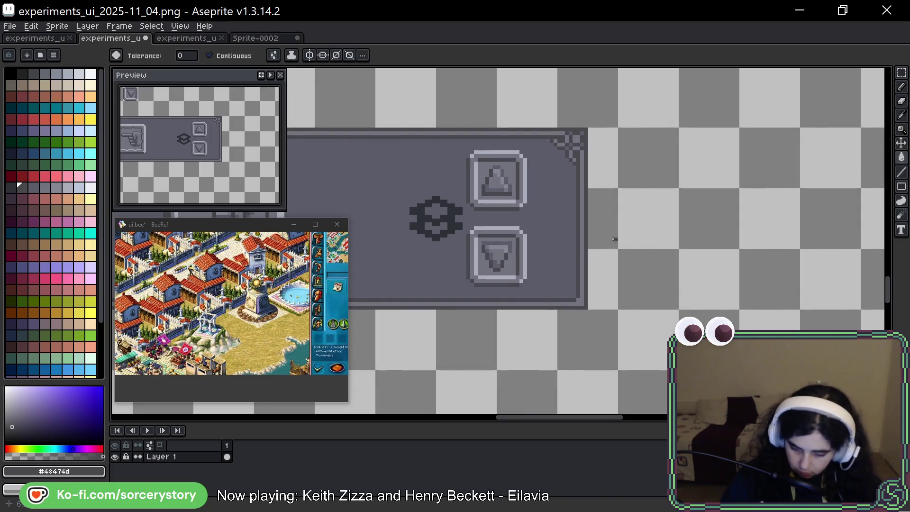
{"action": "key", "text": "space"}
{"action": "mouse_move", "coordinate": [576, 279]}
{"action": "left_mouse_down"}
{"action": "mouse_move", "coordinate": [625, 280]}
{"action": "mouse_move", "coordinate": [601, 303]}
{"action": "left_mouse_up"}
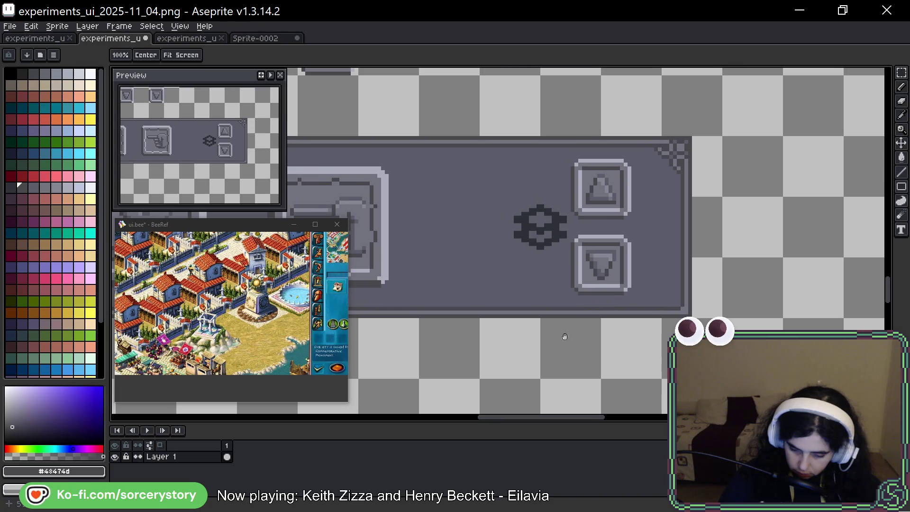
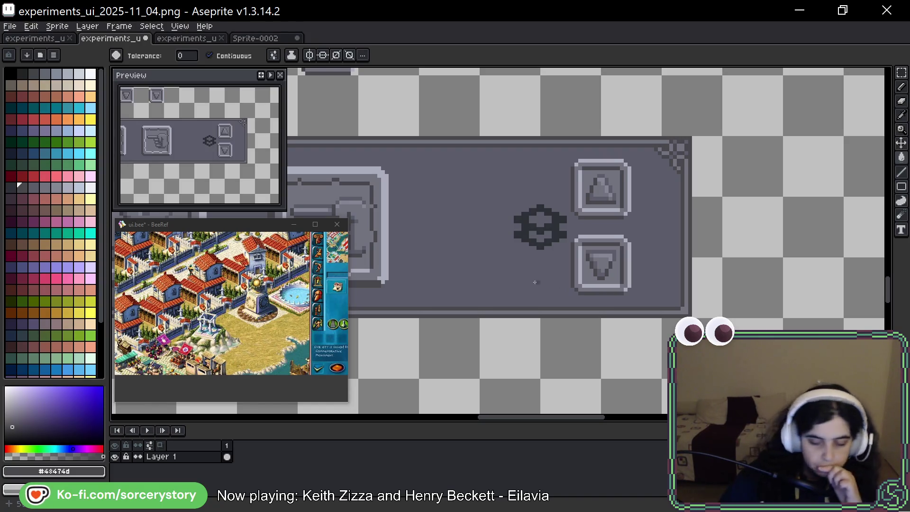
Move the plain dark 48x48 panel tile below the toolbar panel, align it and drop it
{"action": "scroll", "coordinate": [517, 188], "scroll_direction": "down", "scroll_amount": 3}
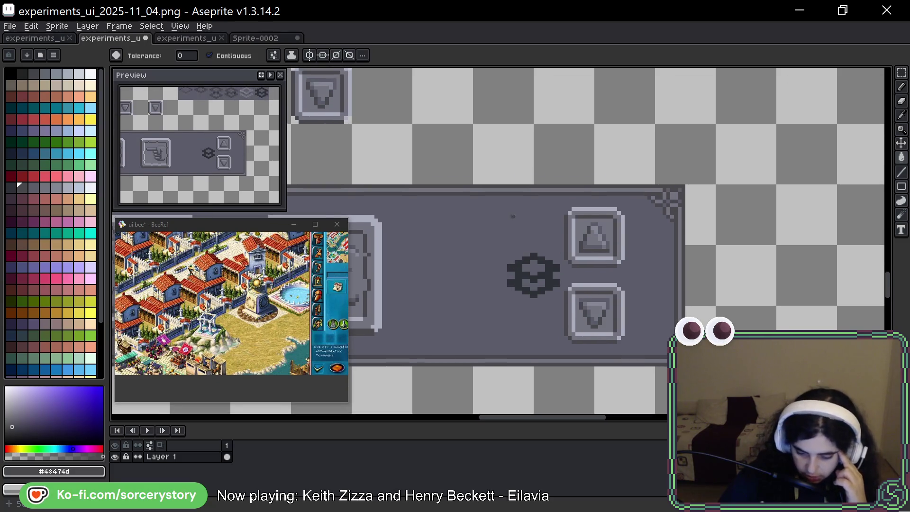
{"action": "scroll", "coordinate": [514, 216], "scroll_direction": "down", "scroll_amount": 2}
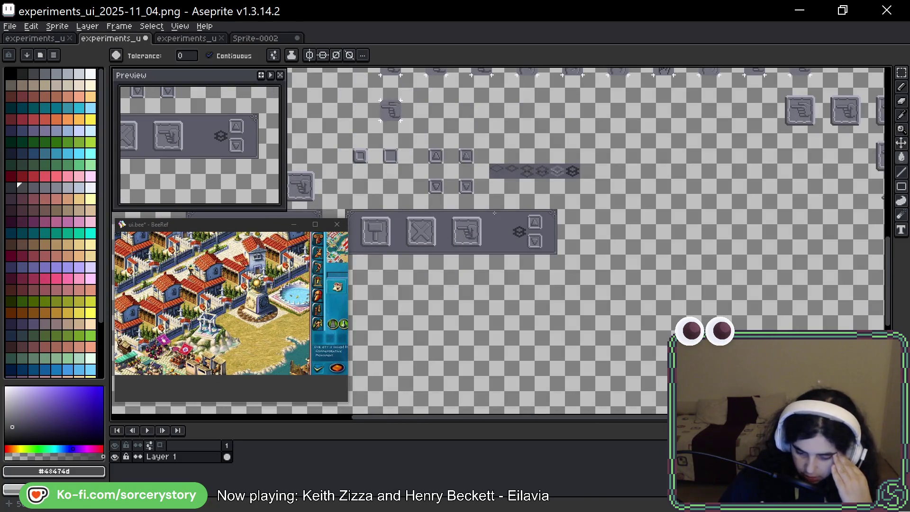
{"action": "scroll", "coordinate": [495, 213], "scroll_direction": "up", "scroll_amount": 2}
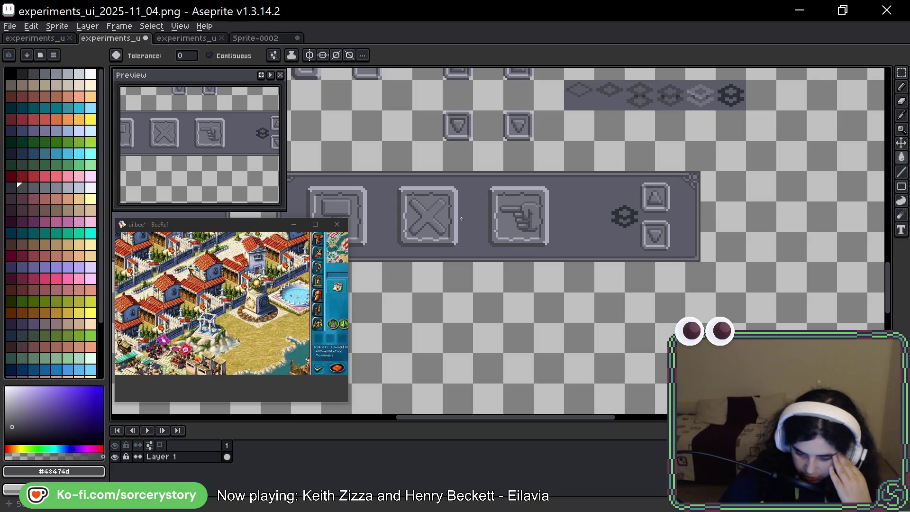
{"action": "left_click_drag", "start_coordinate": [470, 187], "coordinate": [564, 201]}
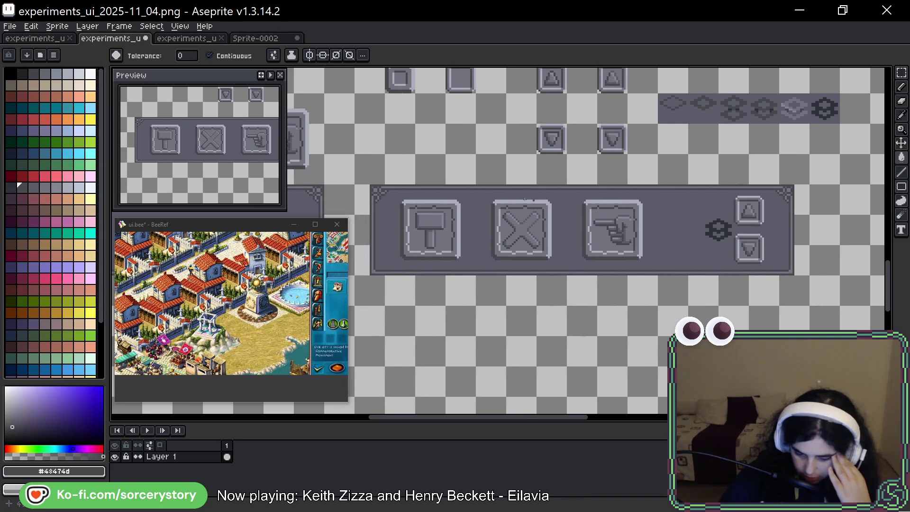
{"action": "scroll", "coordinate": [419, 192], "scroll_direction": "down", "scroll_amount": 4}
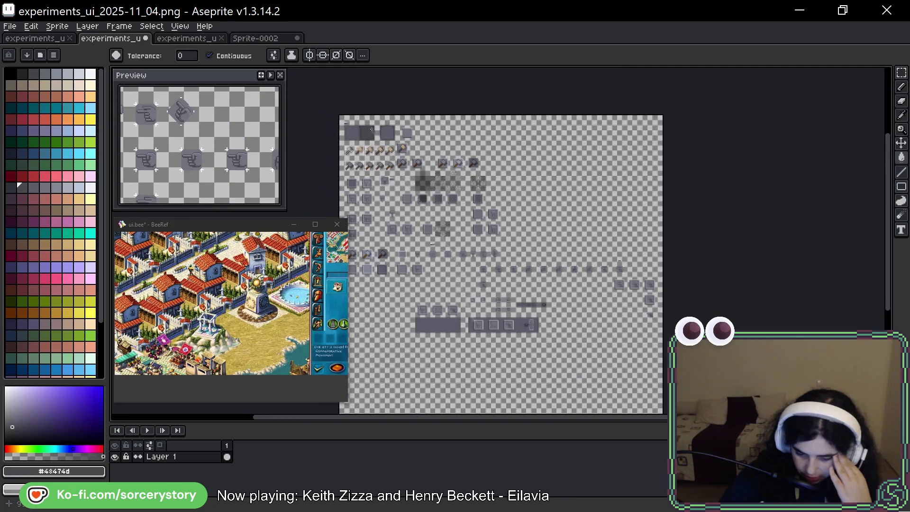
{"action": "scroll", "coordinate": [423, 216], "scroll_direction": "up", "scroll_amount": 5}
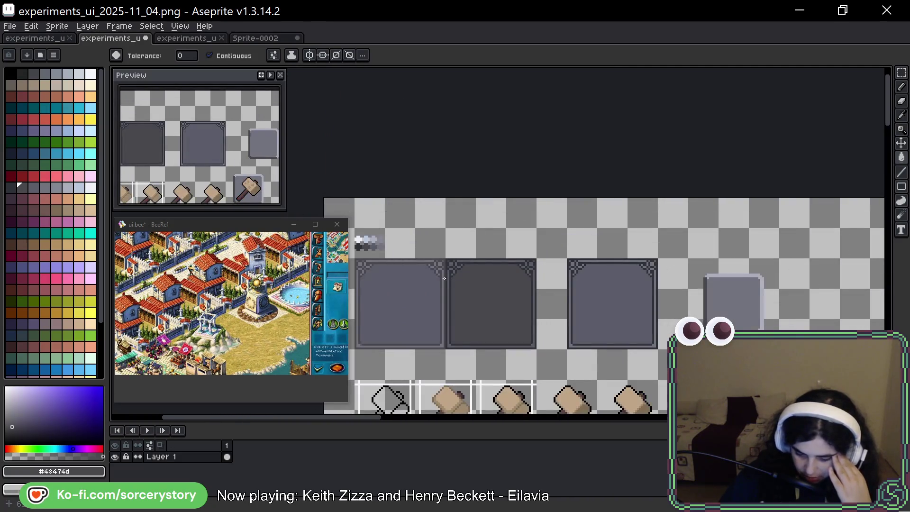
{"action": "left_click_drag", "start_coordinate": [398, 301], "coordinate": [431, 256]}
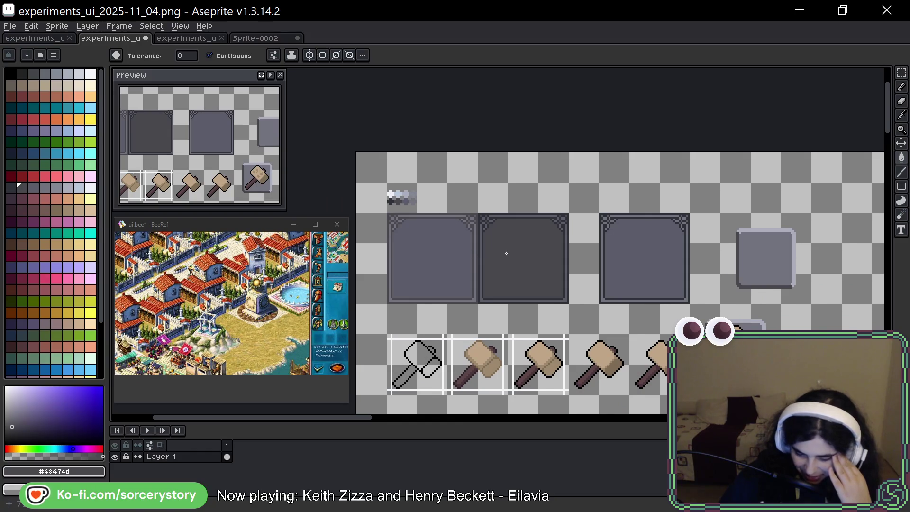
{"action": "scroll", "coordinate": [506, 253], "scroll_direction": "down", "scroll_amount": 4}
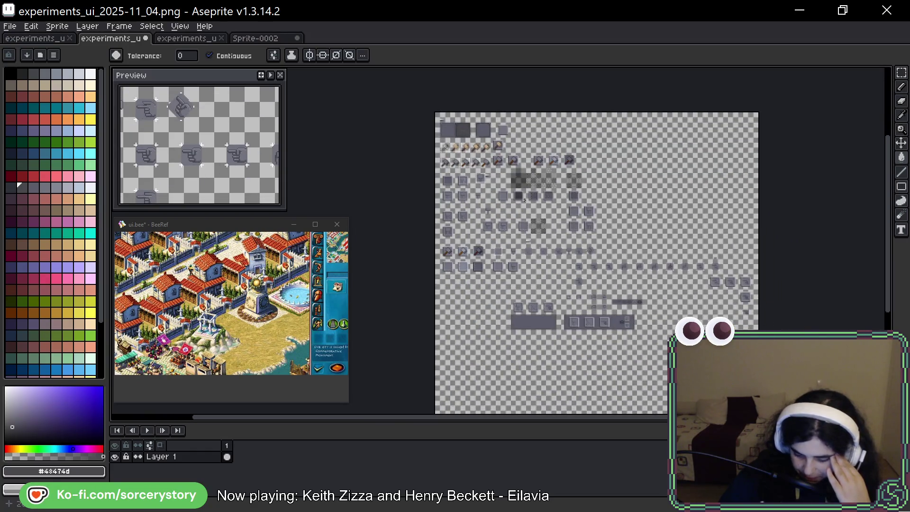
{"action": "scroll", "coordinate": [488, 148], "scroll_direction": "up", "scroll_amount": 1}
{"action": "left_click", "coordinate": [901, 72]}
{"action": "mouse_move", "coordinate": [620, 220]}
{"action": "left_mouse_down"}
{"action": "mouse_move", "coordinate": [619, 207]}
{"action": "mouse_move", "coordinate": [610, 230]}
{"action": "left_mouse_up"}
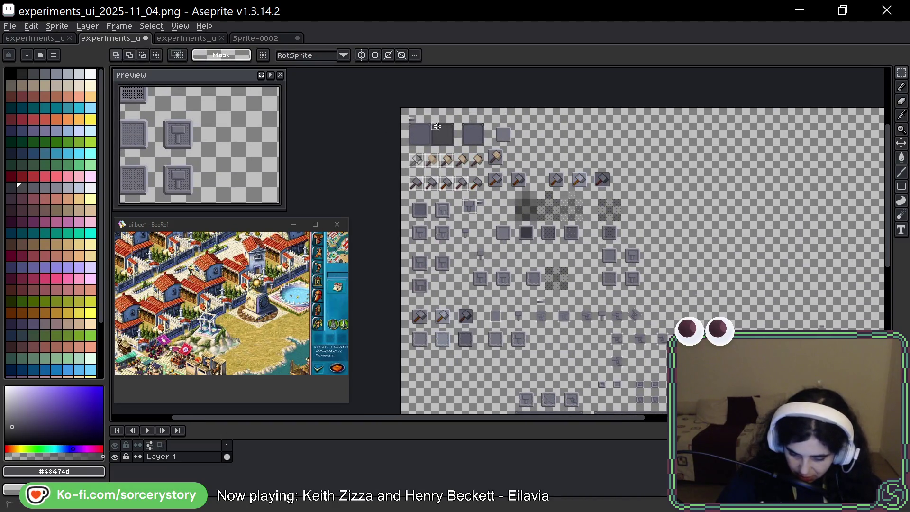
{"action": "mouse_move", "coordinate": [454, 140]}
{"action": "left_mouse_down"}
{"action": "mouse_move", "coordinate": [588, 410]}
{"action": "mouse_move", "coordinate": [603, 152]}
{"action": "mouse_move", "coordinate": [619, 124]}
{"action": "left_mouse_up"}
{"action": "scroll", "coordinate": [615, 120], "scroll_direction": "up", "scroll_amount": 6}
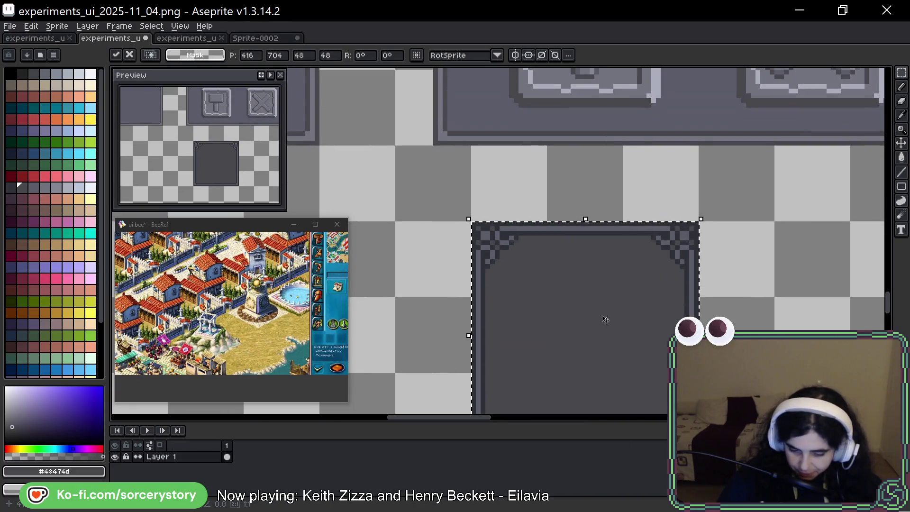
{"action": "left_click_drag", "start_coordinate": [605, 319], "coordinate": [560, 311]}
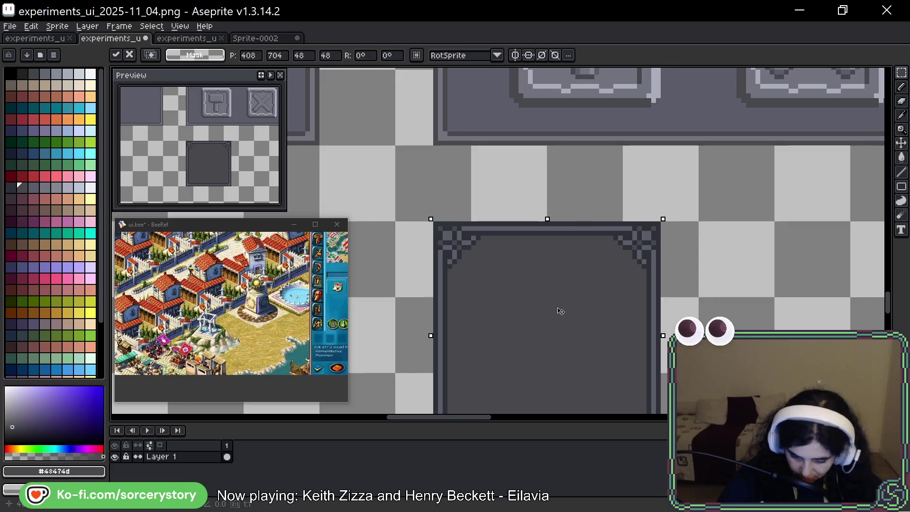
{"action": "scroll", "coordinate": [443, 193], "scroll_direction": "down", "scroll_amount": 5}
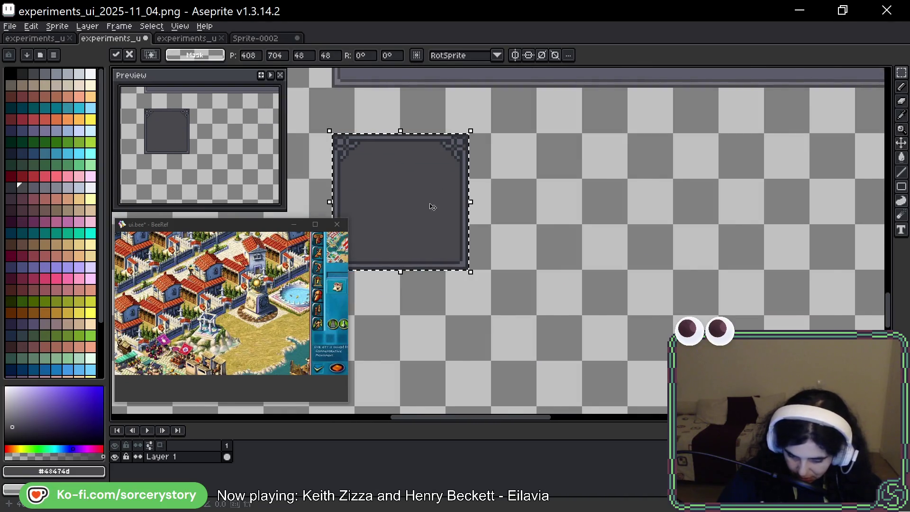
{"action": "scroll", "coordinate": [429, 199], "scroll_direction": "down", "scroll_amount": 1}
{"action": "key", "text": "ctrl+d"}
Split the dark tile and stretch a middle strip so it spans the toolbar's width
{"action": "left_click_drag", "start_coordinate": [410, 158], "coordinate": [455, 248]}
{"action": "left_click_drag", "start_coordinate": [431, 204], "coordinate": [765, 204]}
{"action": "left_click_drag", "start_coordinate": [391, 147], "coordinate": [406, 302]}
{"action": "left_click_drag", "start_coordinate": [406, 224], "coordinate": [754, 227]}
{"action": "key", "text": "Return"}
{"action": "scroll", "coordinate": [709, 199], "scroll_direction": "up", "scroll_amount": 3}
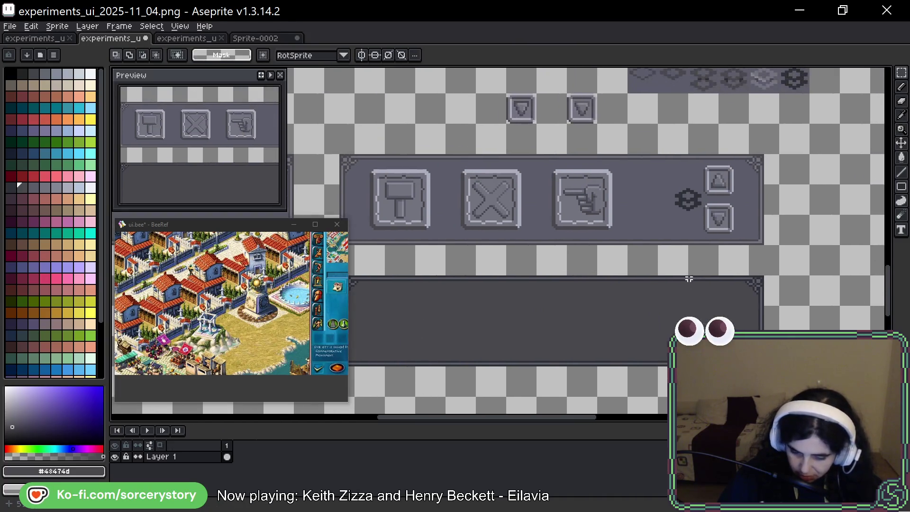
Select the toolbar's button strip from the hammer to the arrow buttons, undoing a stray white line
{"action": "mouse_move", "coordinate": [371, 170]}
{"action": "left_mouse_down"}
{"action": "mouse_move", "coordinate": [697, 218]}
{"action": "mouse_move", "coordinate": [734, 233]}
{"action": "left_mouse_up"}
{"action": "scroll", "coordinate": [734, 233], "scroll_direction": "up", "scroll_amount": 2}
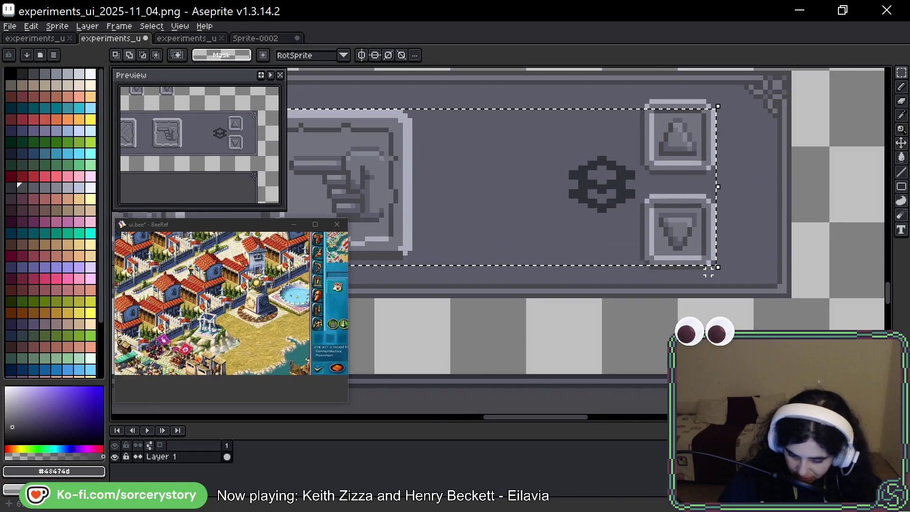
{"action": "left_click_drag", "start_coordinate": [715, 266], "coordinate": [643, 100]}
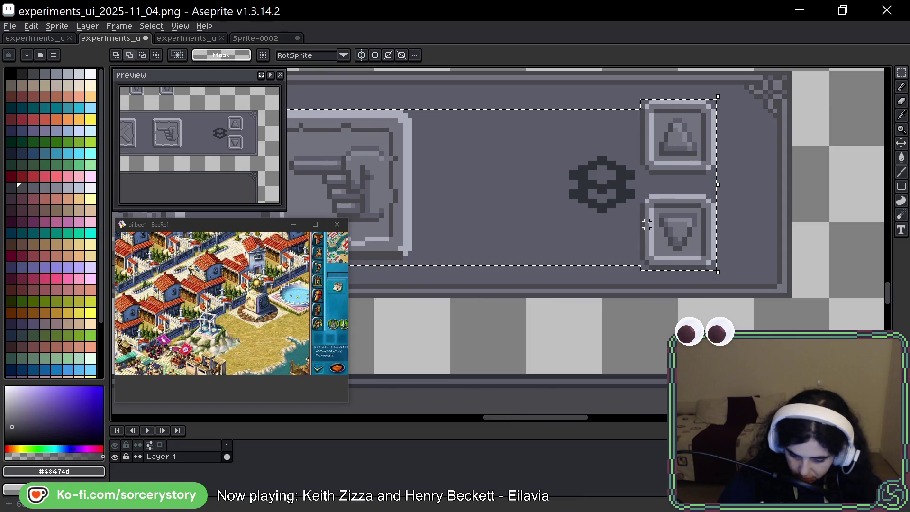
{"action": "scroll", "coordinate": [632, 237], "scroll_direction": "down", "scroll_amount": 3}
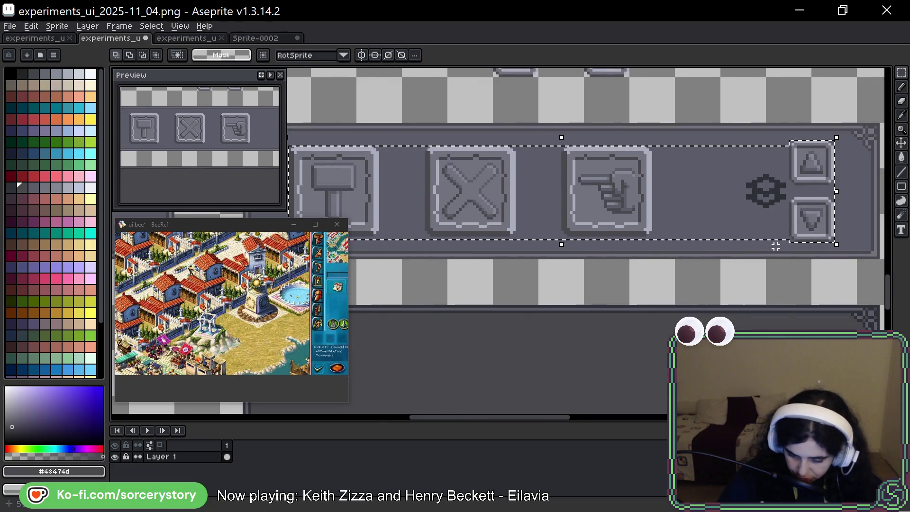
{"action": "scroll", "coordinate": [776, 246], "scroll_direction": "left", "scroll_amount": 3}
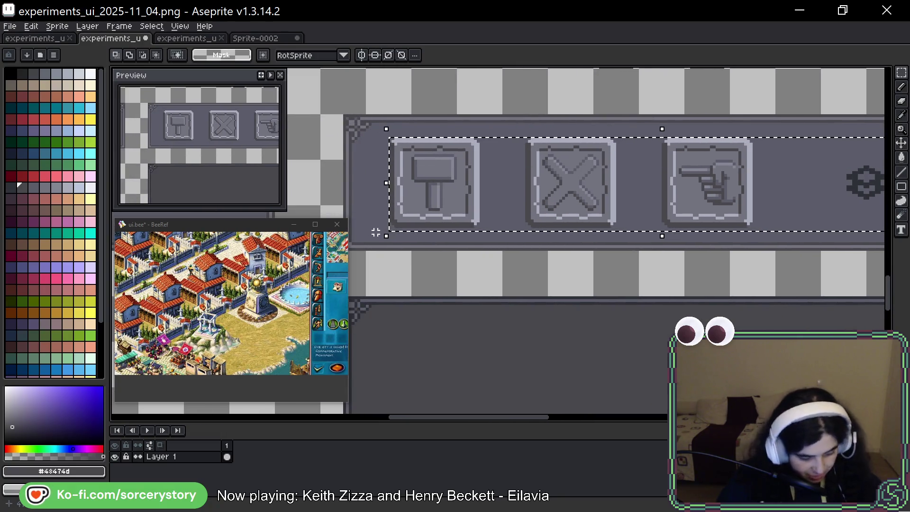
{"action": "mouse_move", "coordinate": [377, 233]}
{"action": "left_mouse_down"}
{"action": "mouse_move", "coordinate": [849, 234]}
{"action": "mouse_move", "coordinate": [721, 229]}
{"action": "left_mouse_up"}
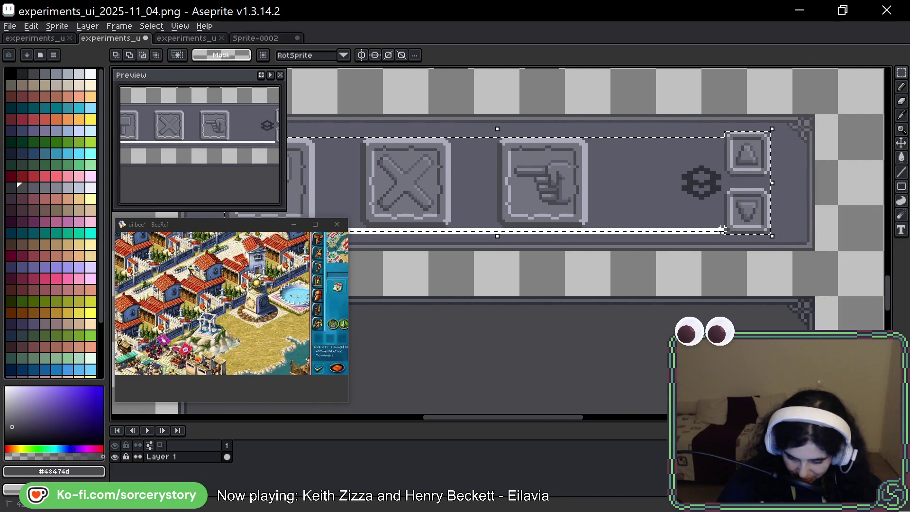
{"action": "key", "text": "ctrl+z"}
Enlarge the selection around the icon strip and Ctrl+drag a copy into the lower panel
{"action": "scroll", "coordinate": [729, 238], "scroll_direction": "up", "scroll_amount": 3}
{"action": "scroll", "coordinate": [730, 232], "scroll_direction": "down", "scroll_amount": 5}
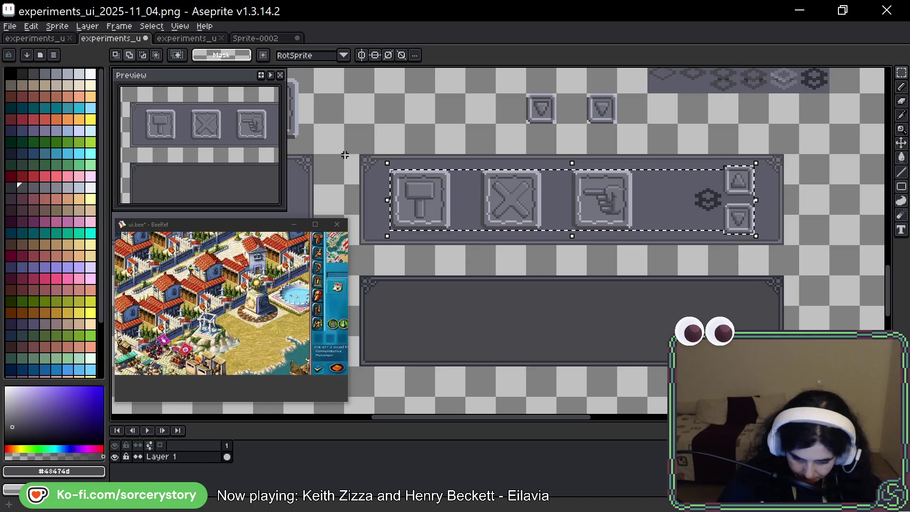
{"action": "left_click_drag", "start_coordinate": [349, 158], "coordinate": [342, 153]}
{"action": "left_click_drag", "start_coordinate": [801, 250], "coordinate": [801, 247]}
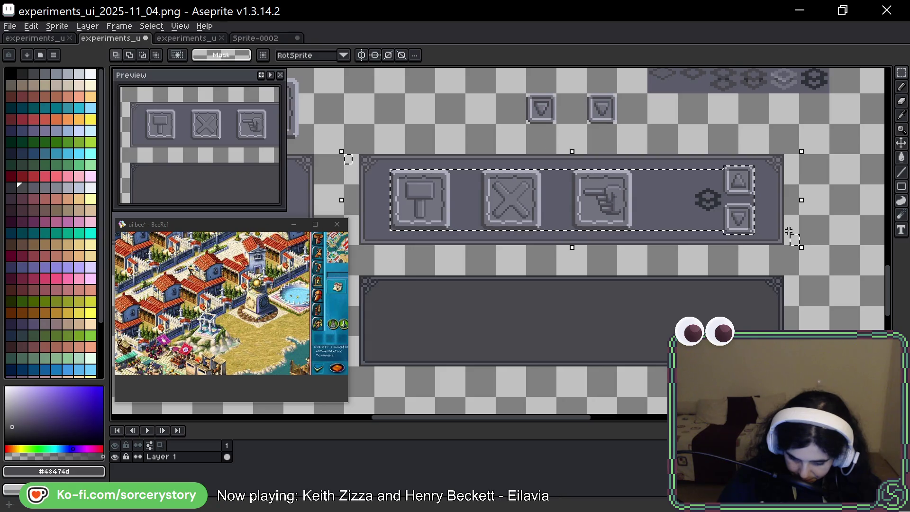
{"action": "left_click_drag", "start_coordinate": [733, 197], "coordinate": [730, 304]}
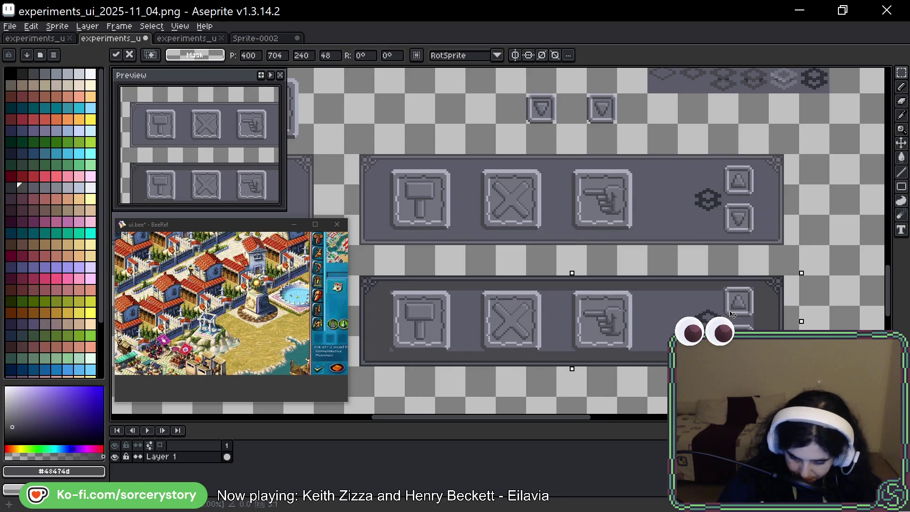
Commit the pasted buttons and clear the stray pixel below the down-arrow button with the Magic Wand
{"action": "key", "text": "Return"}
{"action": "scroll", "coordinate": [657, 303], "scroll_direction": "up", "scroll_amount": 1}
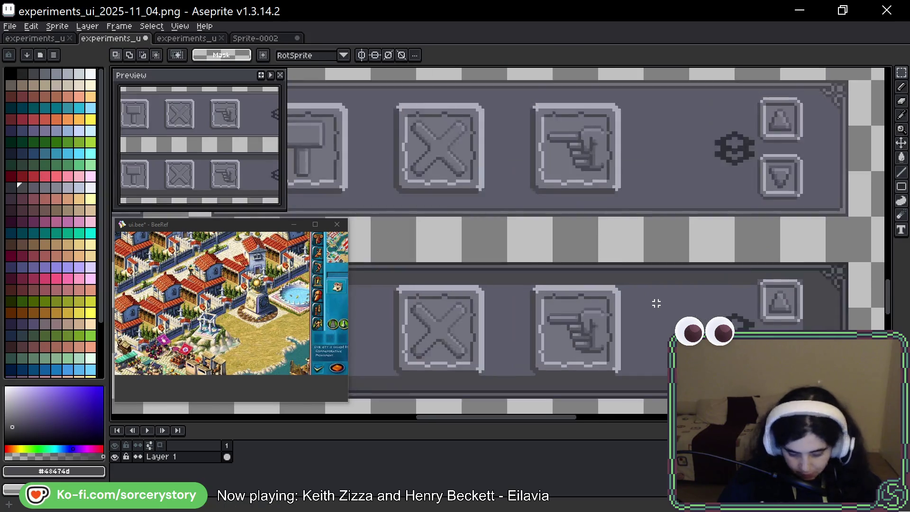
{"action": "scroll", "coordinate": [657, 304], "scroll_direction": "up", "scroll_amount": 1}
{"action": "key", "text": "w"}
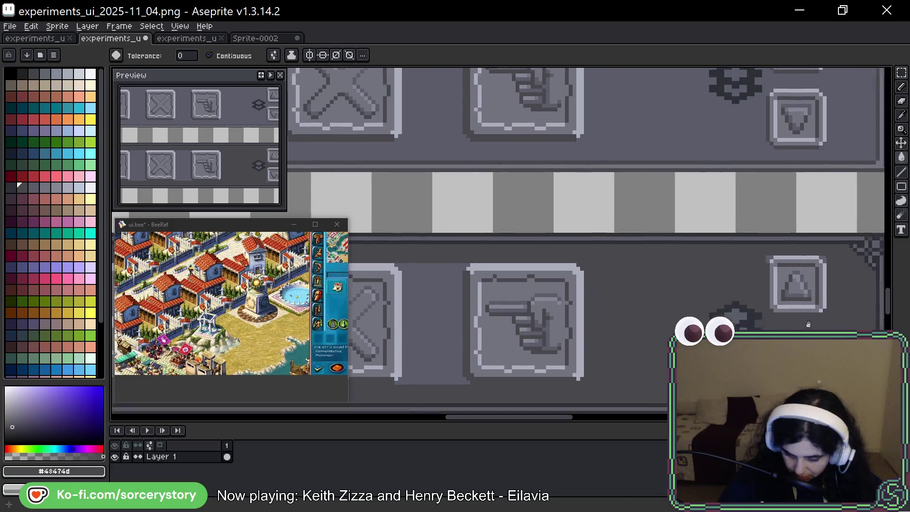
{"action": "scroll", "coordinate": [589, 241], "scroll_direction": "up", "scroll_amount": 1}
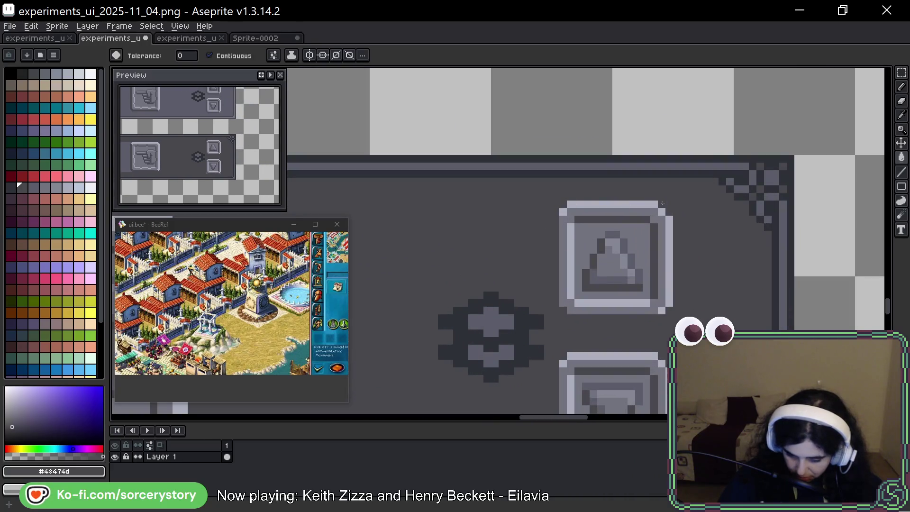
{"action": "scroll", "coordinate": [608, 271], "scroll_direction": "down", "scroll_amount": 3}
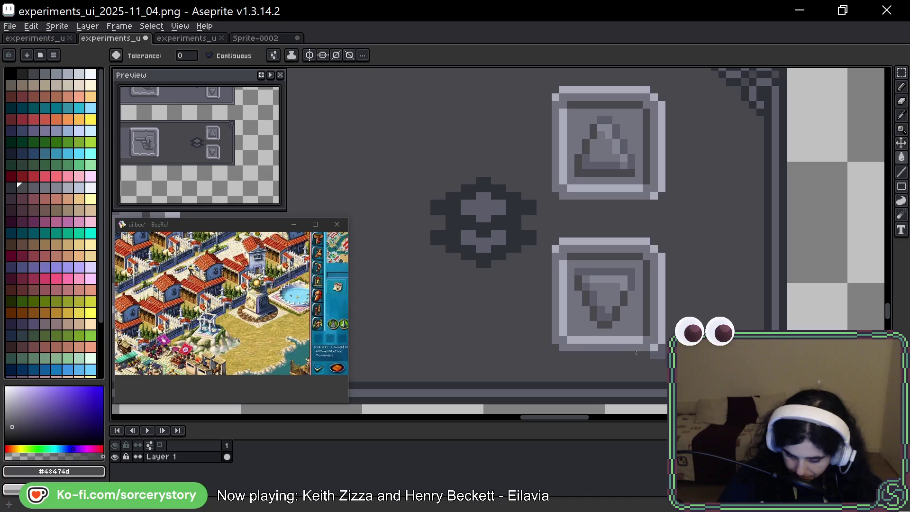
{"action": "left_click", "coordinate": [661, 351]}
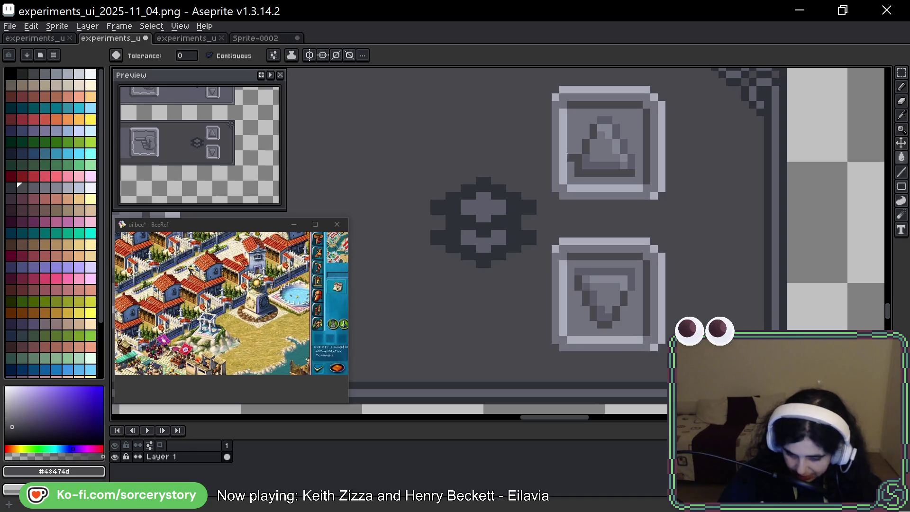
Centre both toolbar panels in view and save experiments_ui_2025-11_04.png
{"action": "scroll", "coordinate": [546, 110], "scroll_direction": "down", "scroll_amount": 3}
{"action": "scroll", "coordinate": [435, 175], "scroll_direction": "left", "scroll_amount": 4}
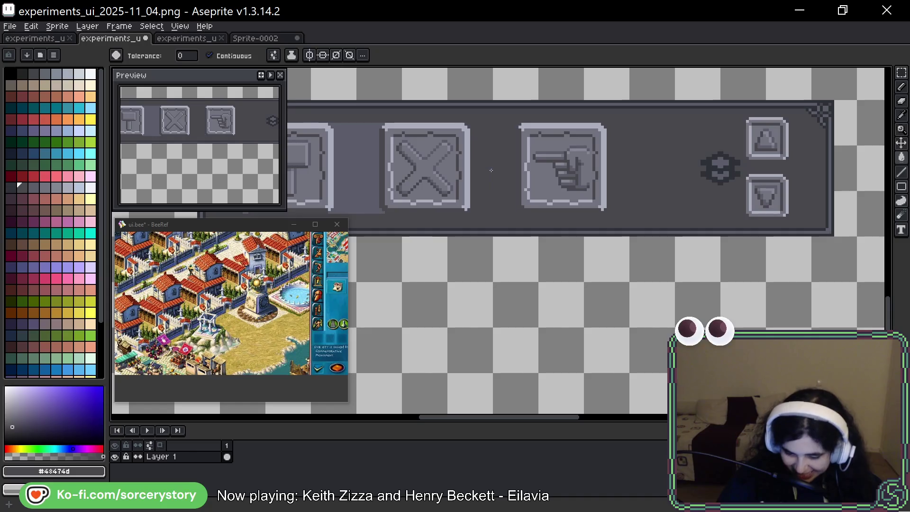
{"action": "scroll", "coordinate": [750, 168], "scroll_direction": "left", "scroll_amount": 5}
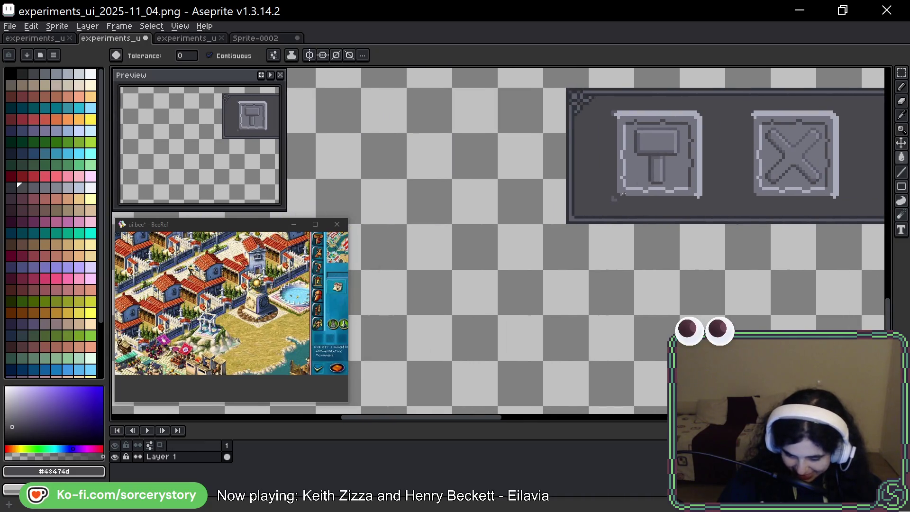
{"action": "scroll", "coordinate": [625, 192], "scroll_direction": "up", "scroll_amount": 3}
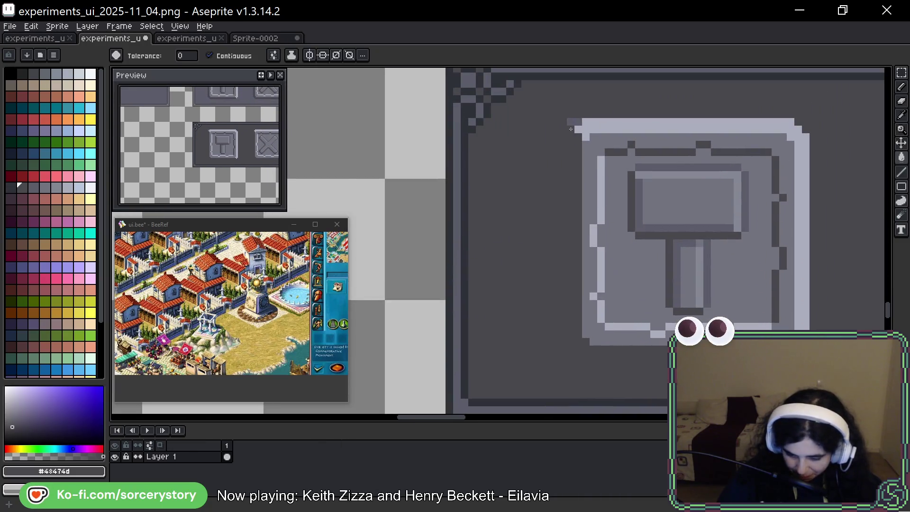
{"action": "scroll", "coordinate": [570, 128], "scroll_direction": "down", "scroll_amount": 5}
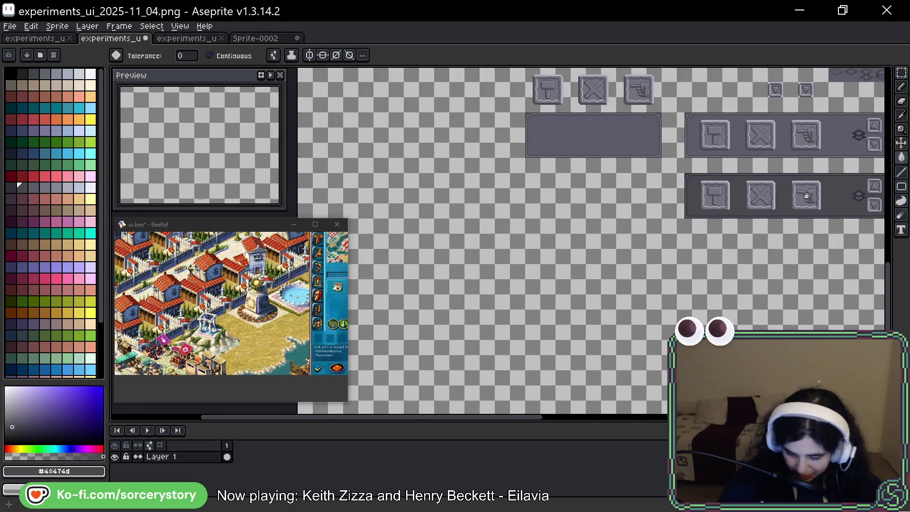
{"action": "left_click_drag", "start_coordinate": [807, 195], "coordinate": [564, 226]}
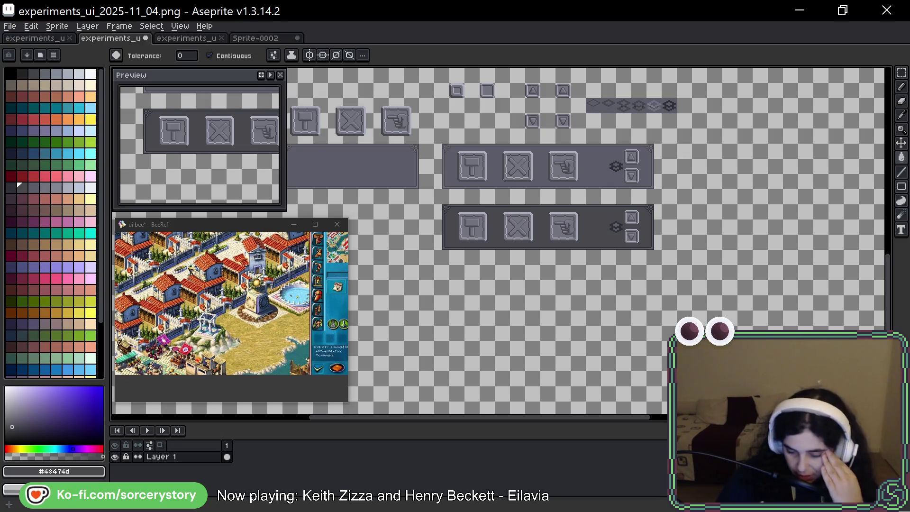
{"action": "scroll", "coordinate": [453, 160], "scroll_direction": "up", "scroll_amount": 3}
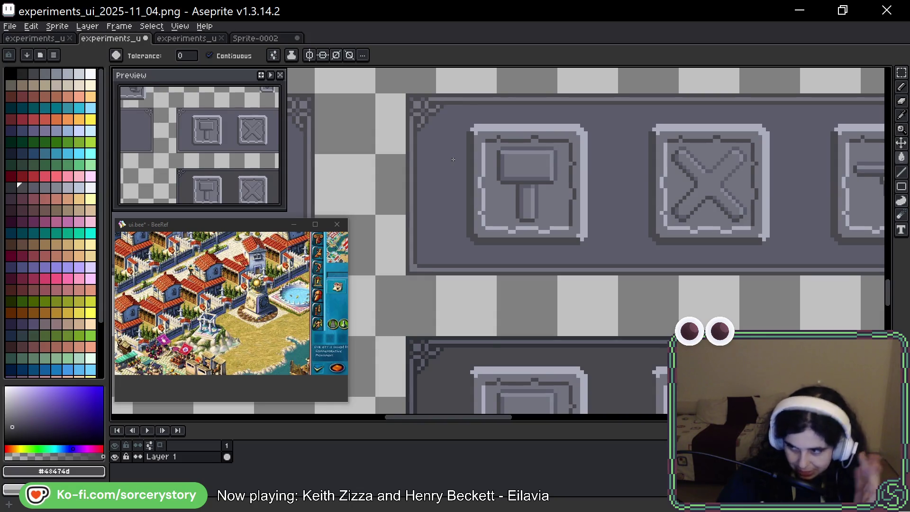
{"action": "scroll", "coordinate": [648, 242], "scroll_direction": "down", "scroll_amount": 2}
{"action": "mouse_move", "coordinate": [647, 242]}
{"action": "left_mouse_down"}
{"action": "mouse_move", "coordinate": [583, 209]}
{"action": "mouse_move", "coordinate": [547, 278]}
{"action": "mouse_move", "coordinate": [544, 264]}
{"action": "left_mouse_up"}
{"action": "key", "text": "ctrl+s"}
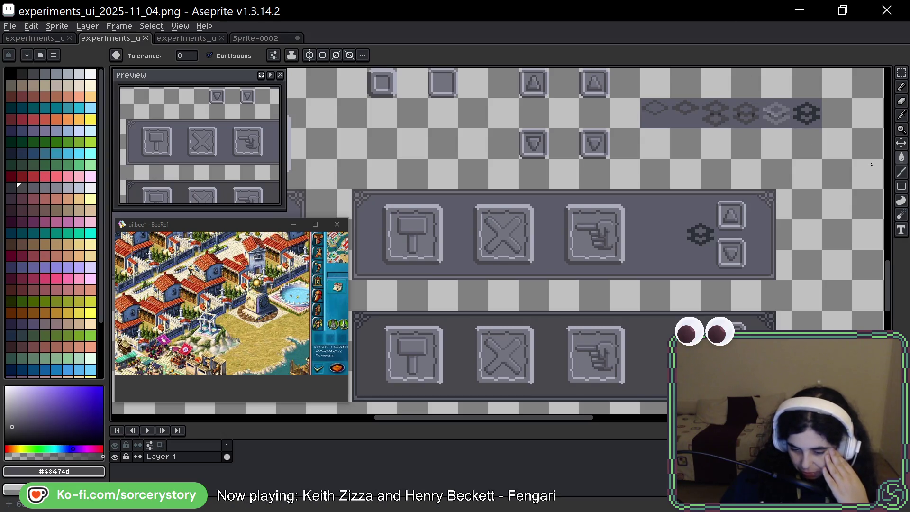
Pan the AVE, VIRIATE! debug game map over to the thatched house
{"action": "left_click_drag", "start_coordinate": [804, 200], "coordinate": [821, 149]}
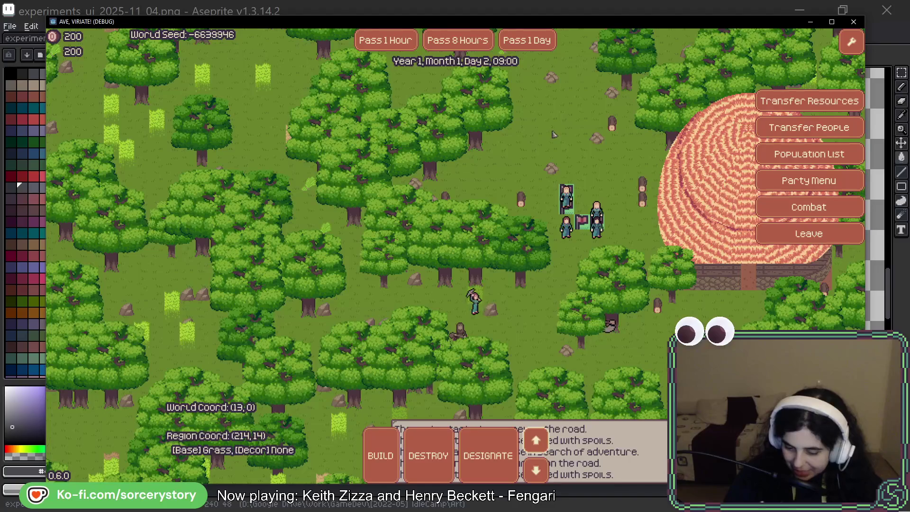
{"action": "key", "text": "d"}
{"action": "key", "text": "s"}
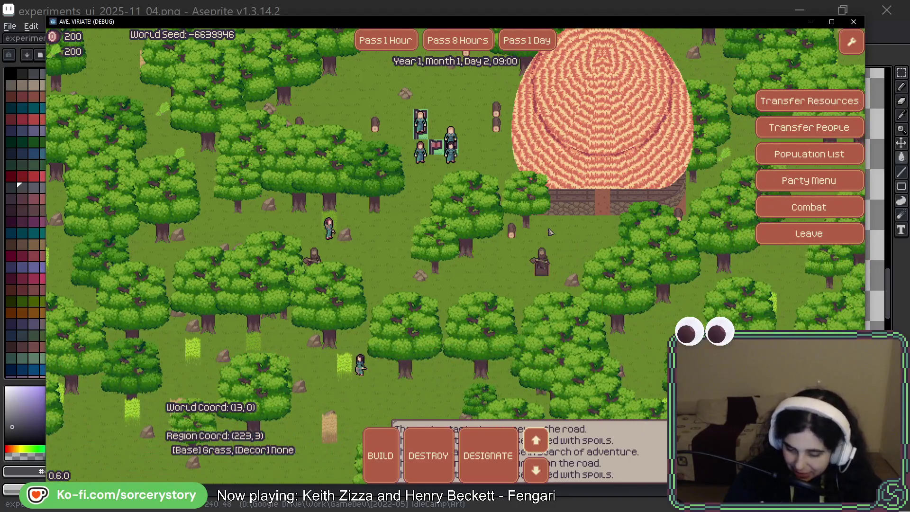
{"action": "key", "text": "w"}
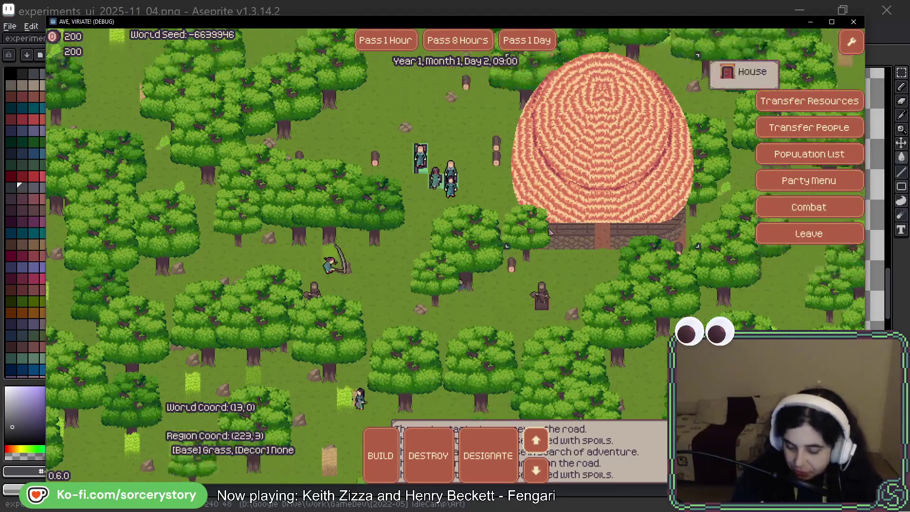